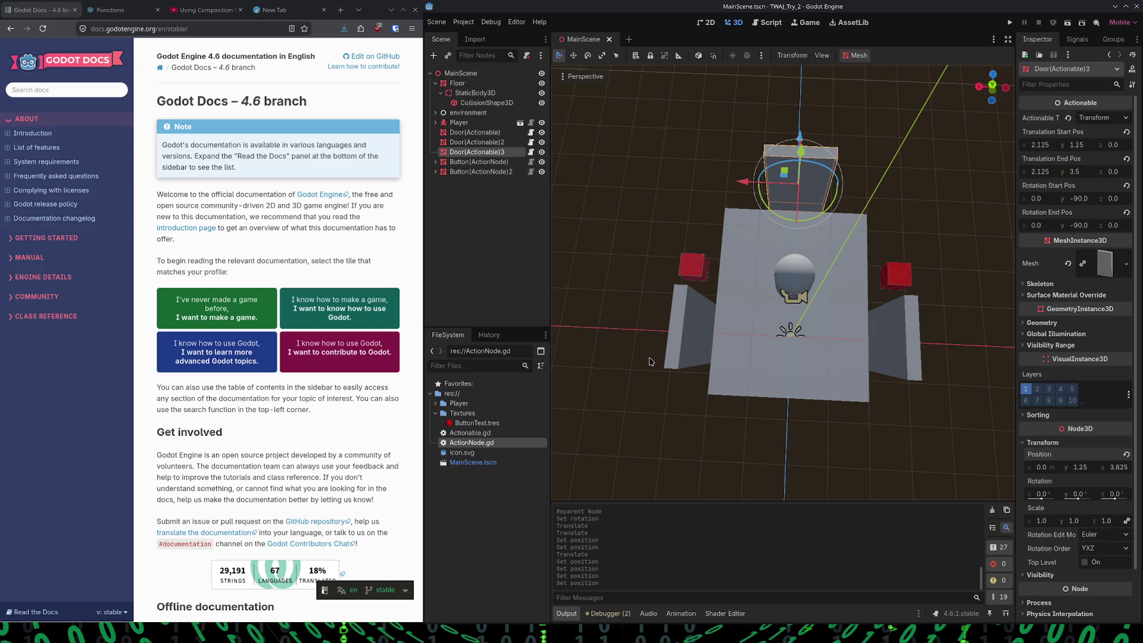
Orbit the Godot door scene and reselect Door(Actionable)3
click(630, 350)
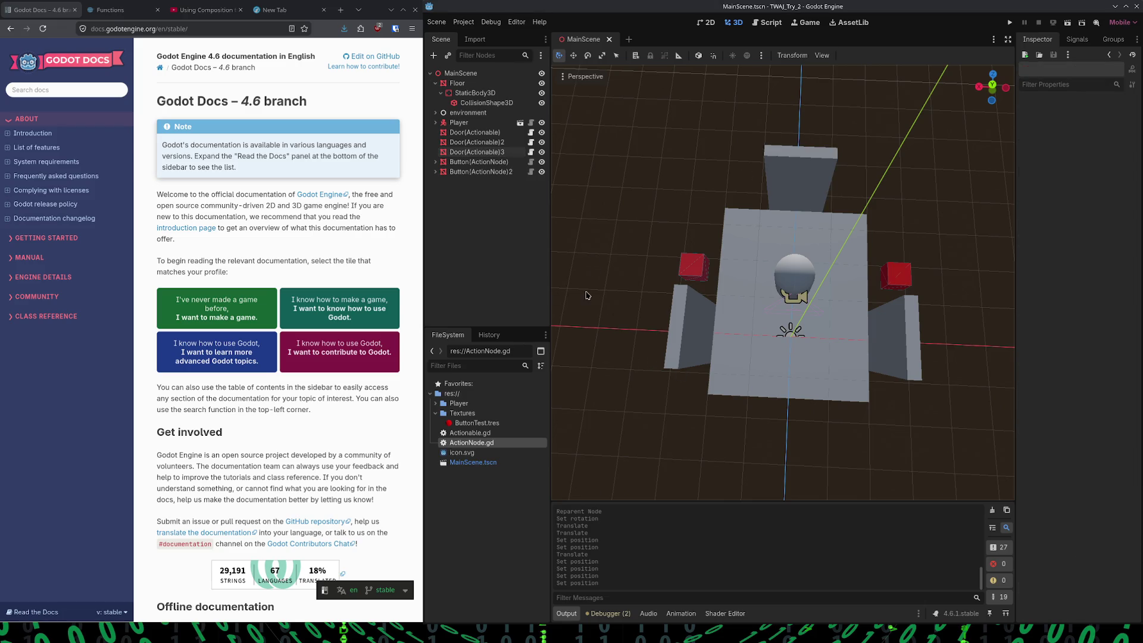
drag(593, 308, 595, 301)
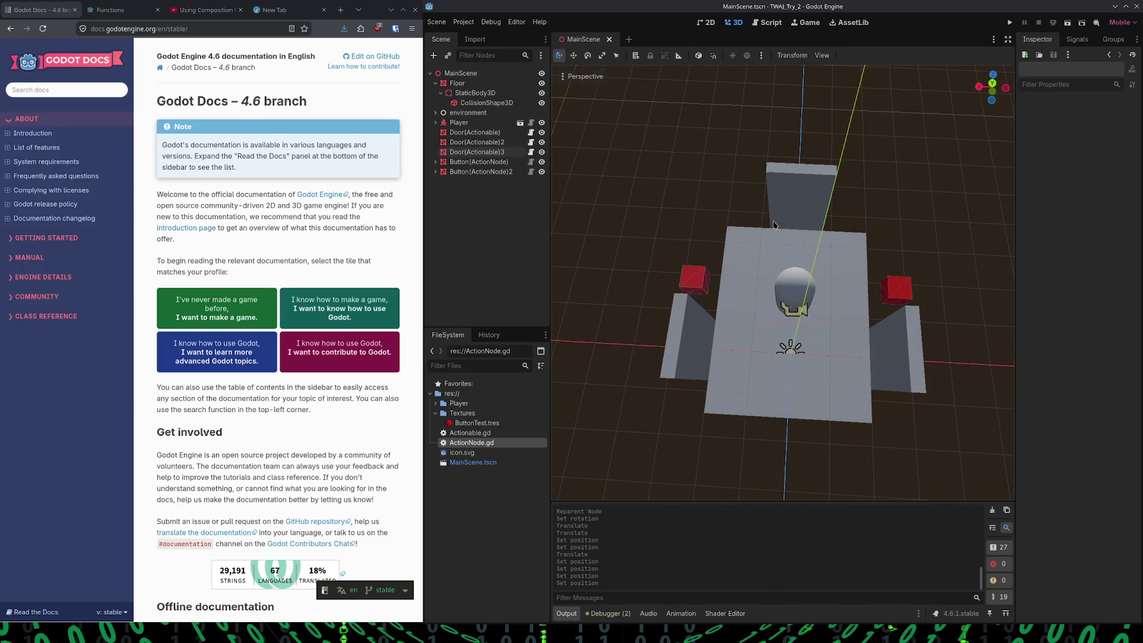
click(496, 152)
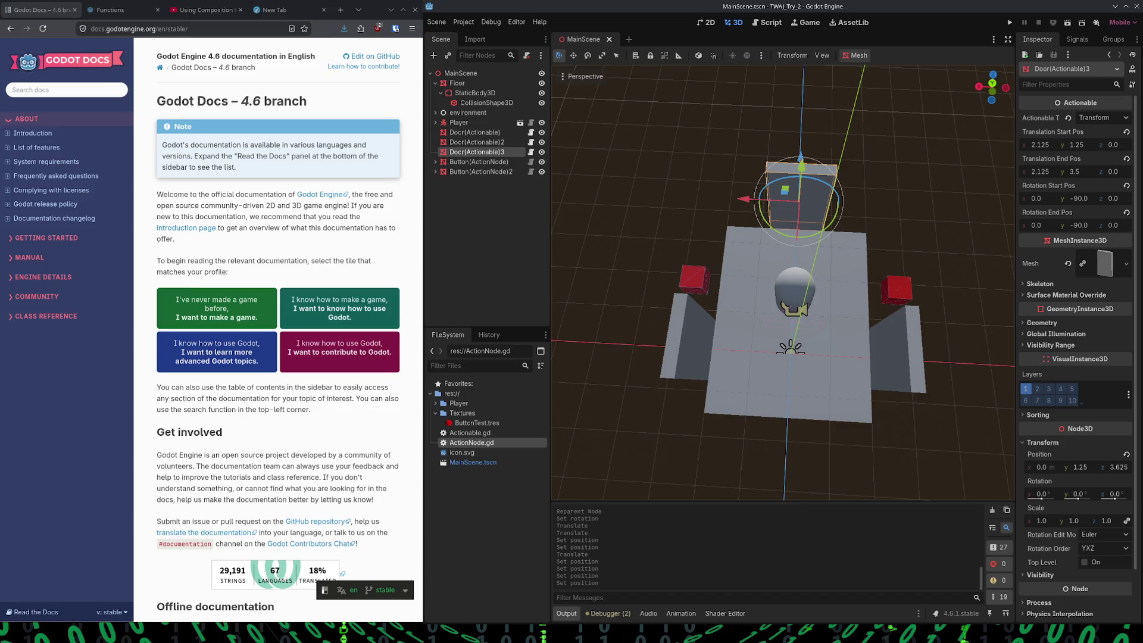
Search DuckDuckGo for how to change the point of origin to make a revolving door in Godot 4
click(286, 10)
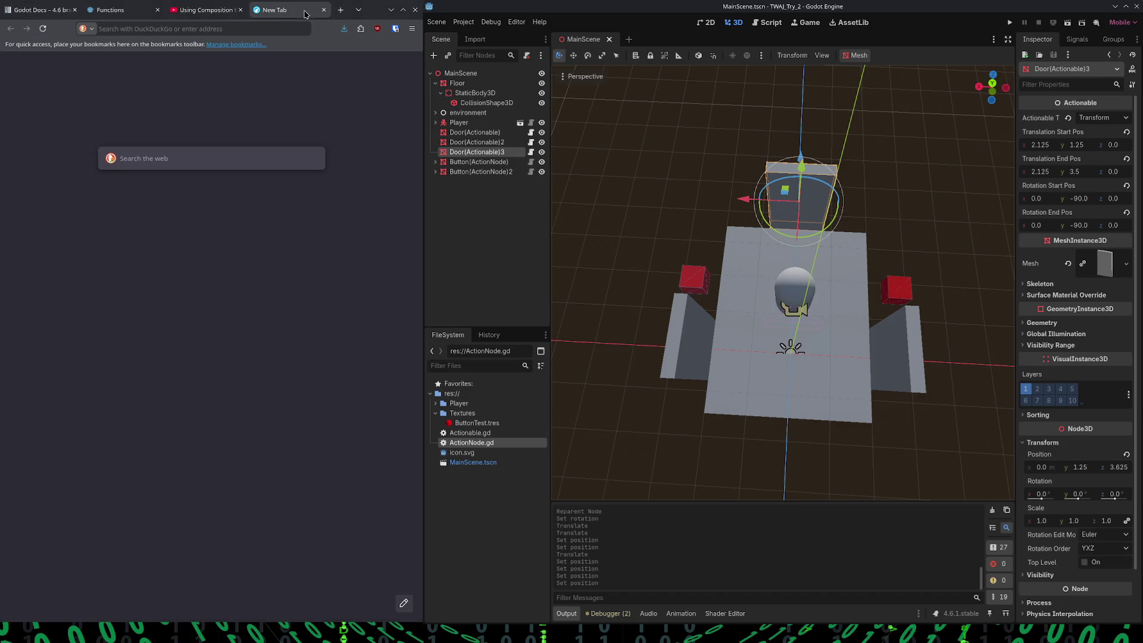
click(204, 28)
text(ho)
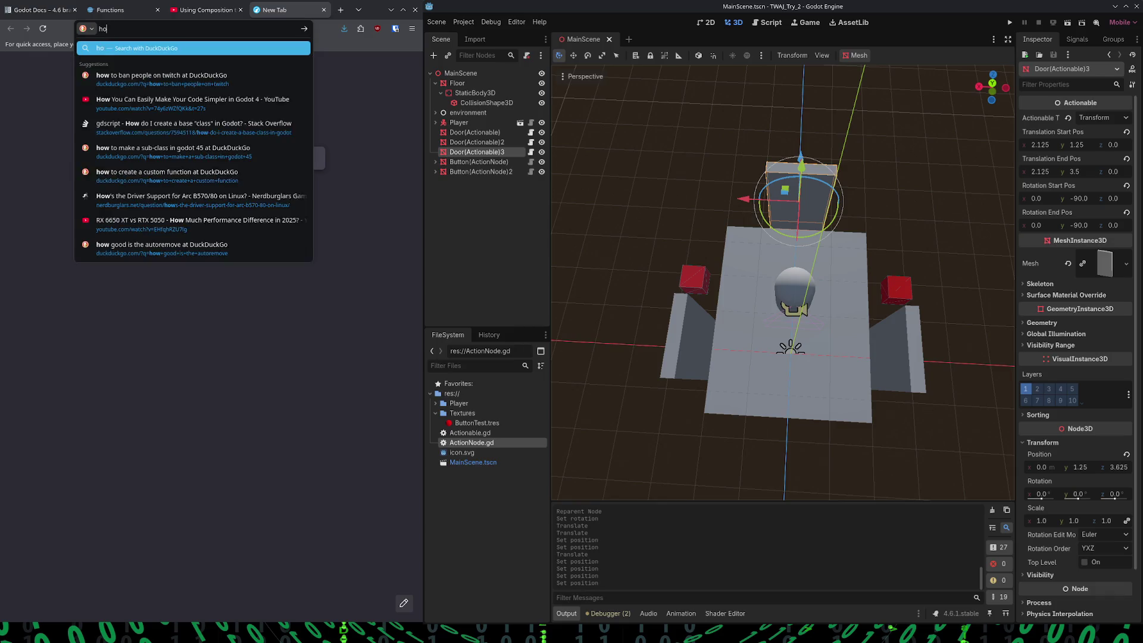
text(w to change the)
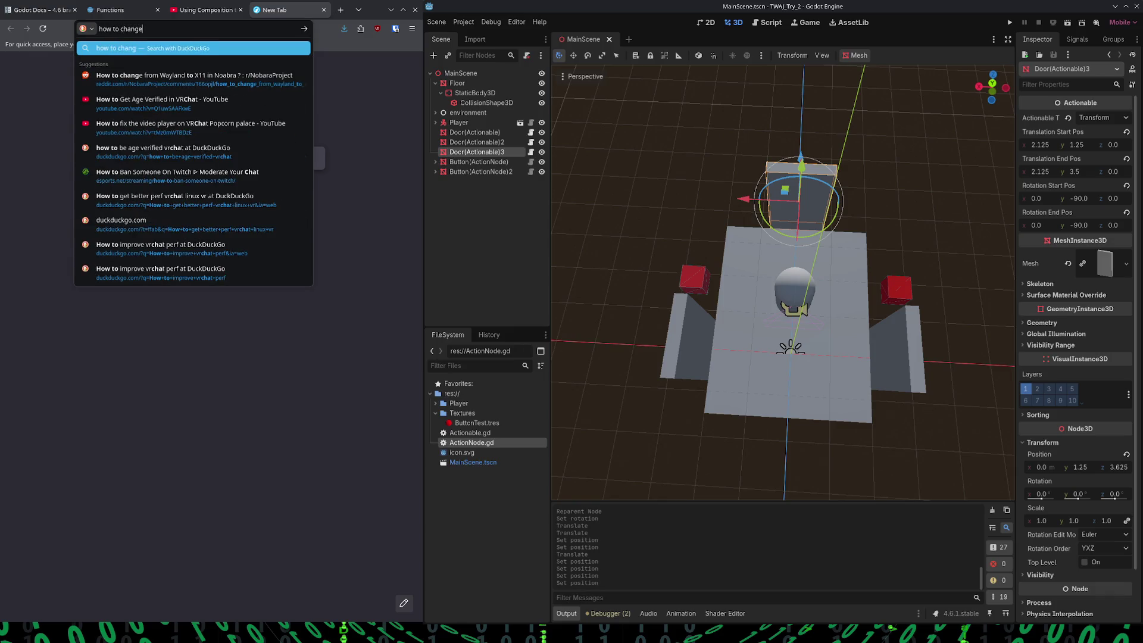
text( point of or)
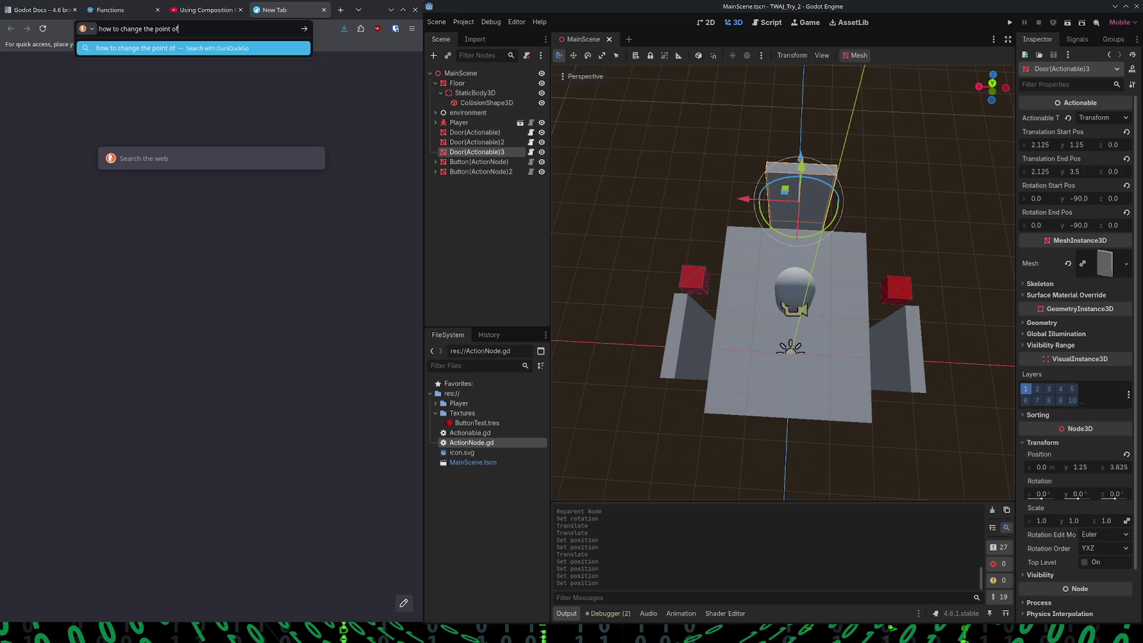
text(igin)
key(BackSpace)
text(n)
text(so that I can mak)
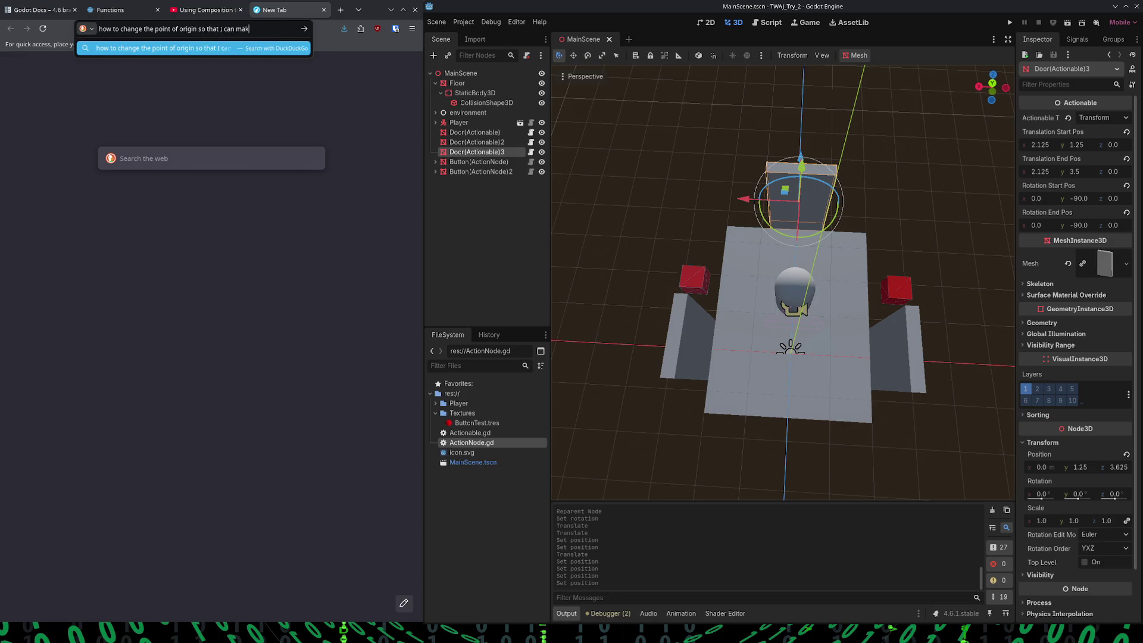
text(e)
text(a)
text(o)
text(volving)
text( door godot)
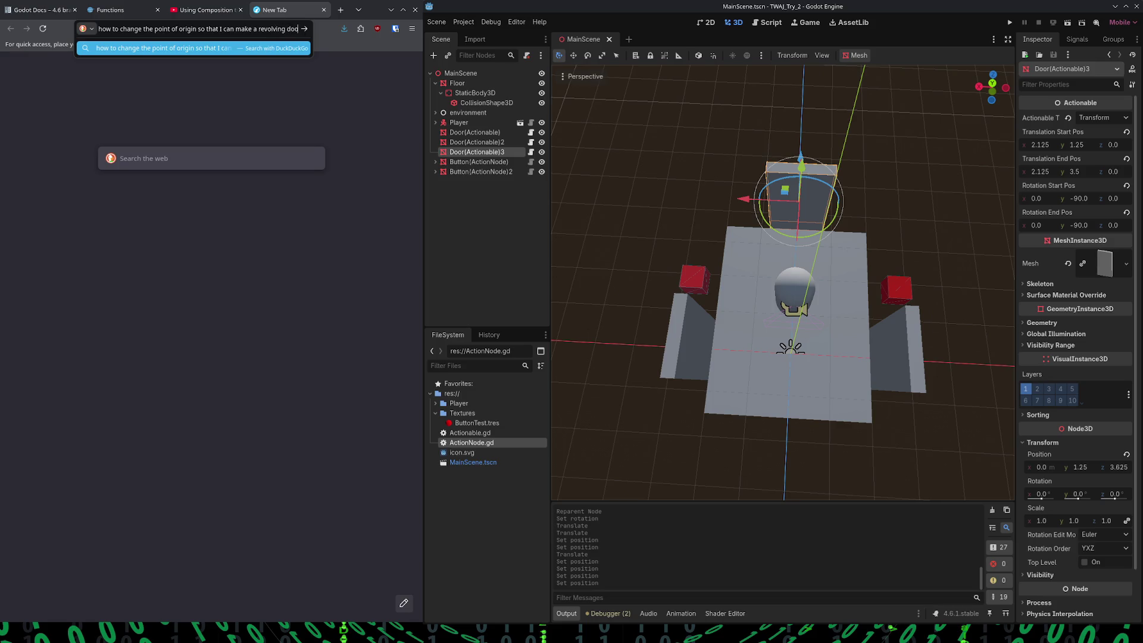
text( 4)
key(Return)
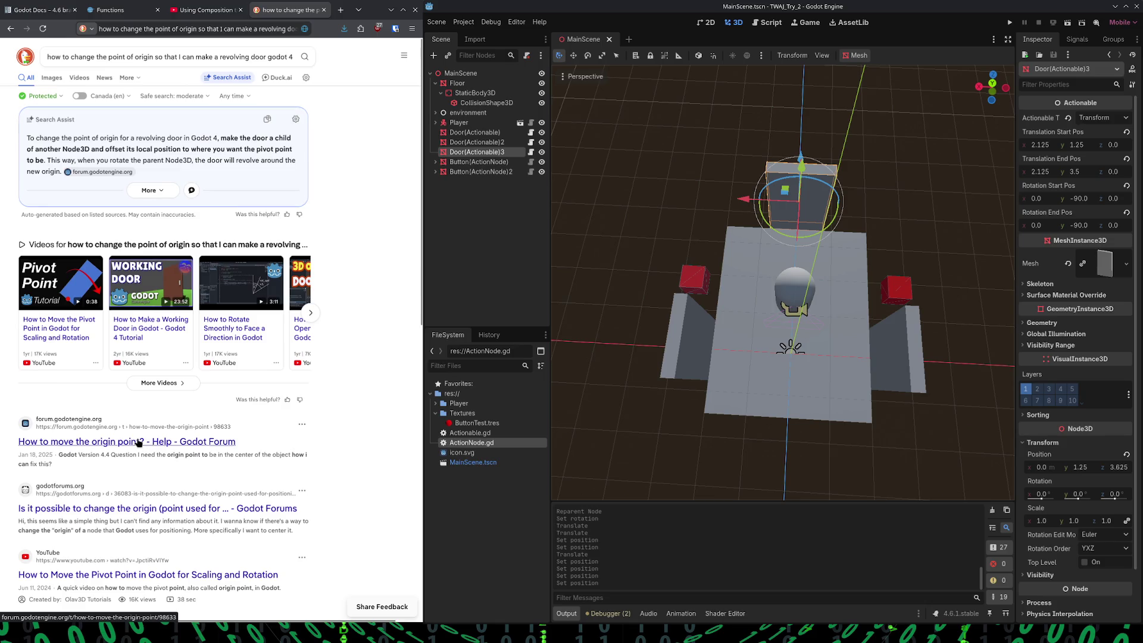
Read the Godot Forum 'How to move the origin point?' thread, then return to the results
click(138, 442)
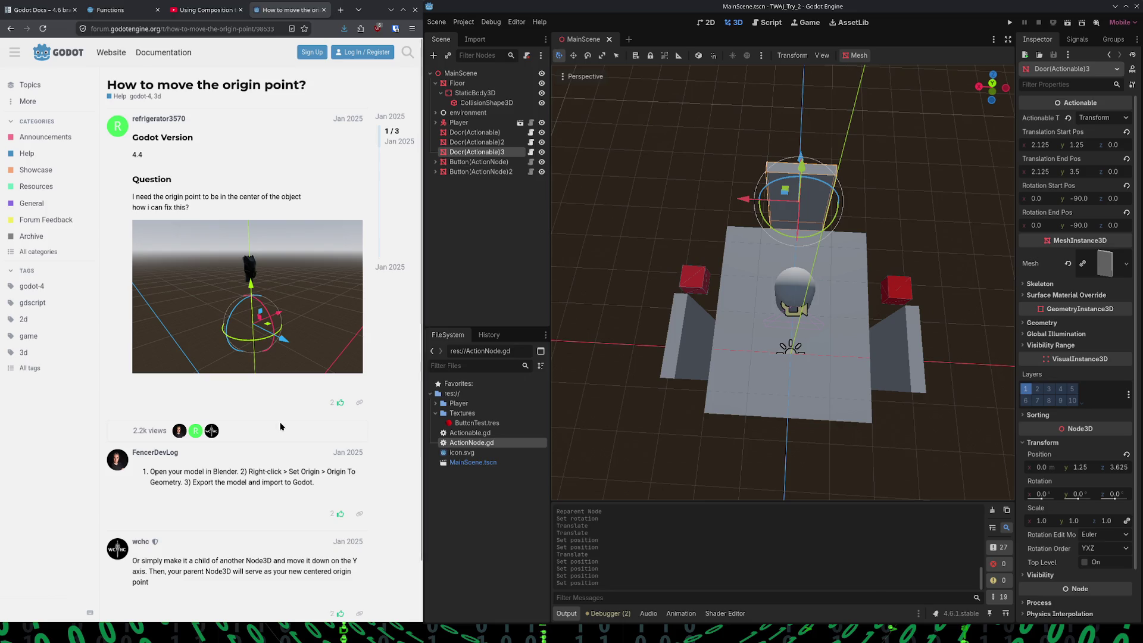
scroll(226, 375, down, 2)
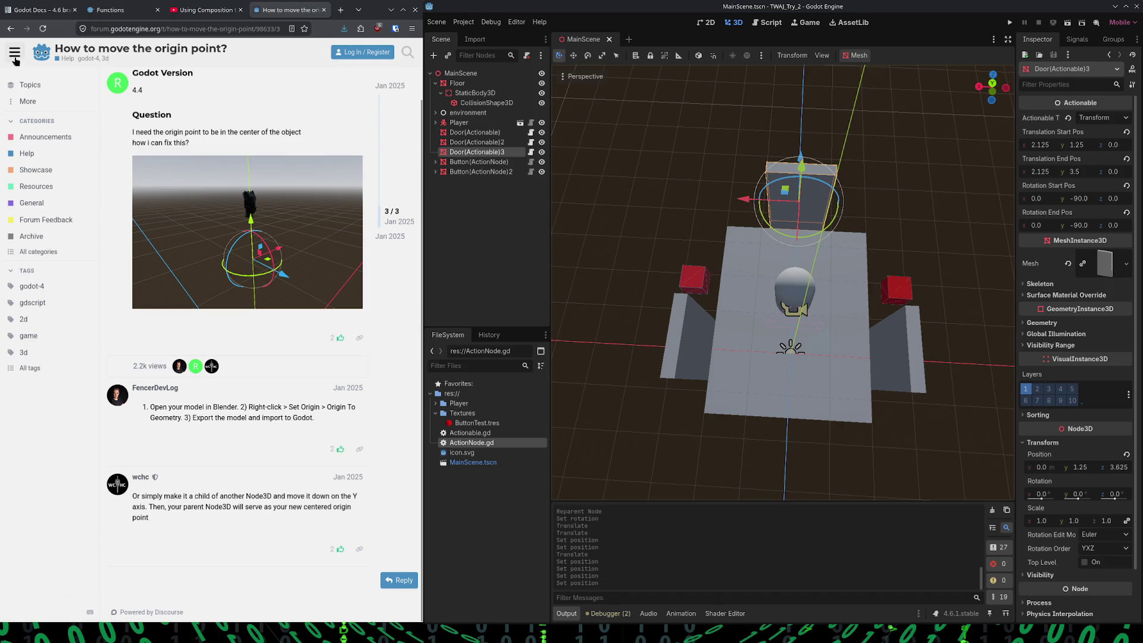
click(11, 28)
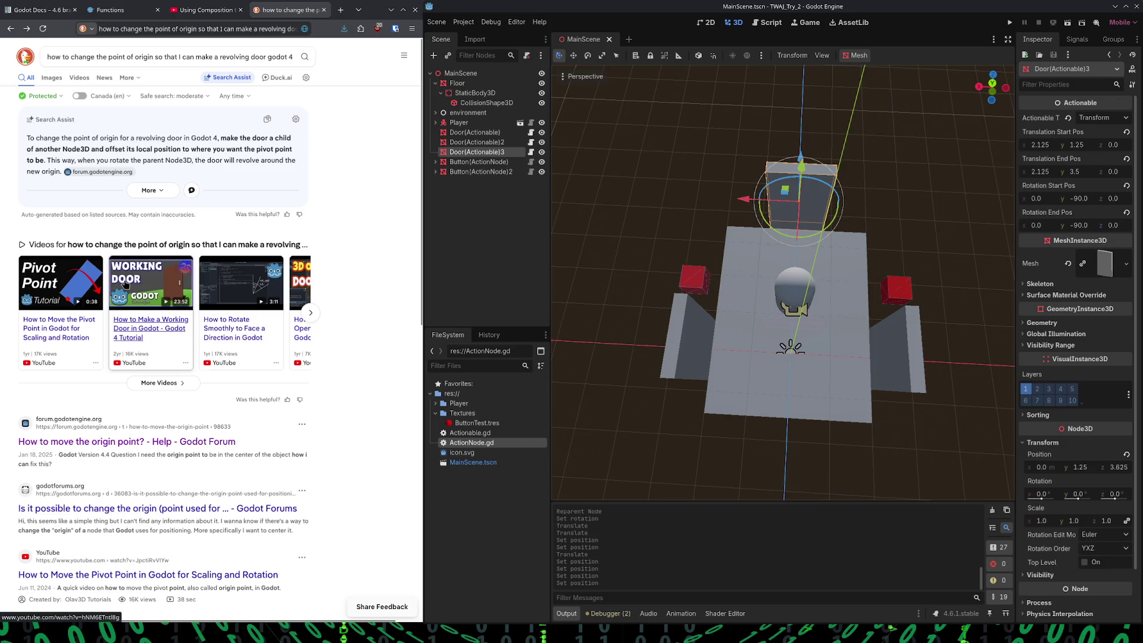
Try the Videos filter and the Pivot Point tutorial video, ending back on the full results
click(55, 332)
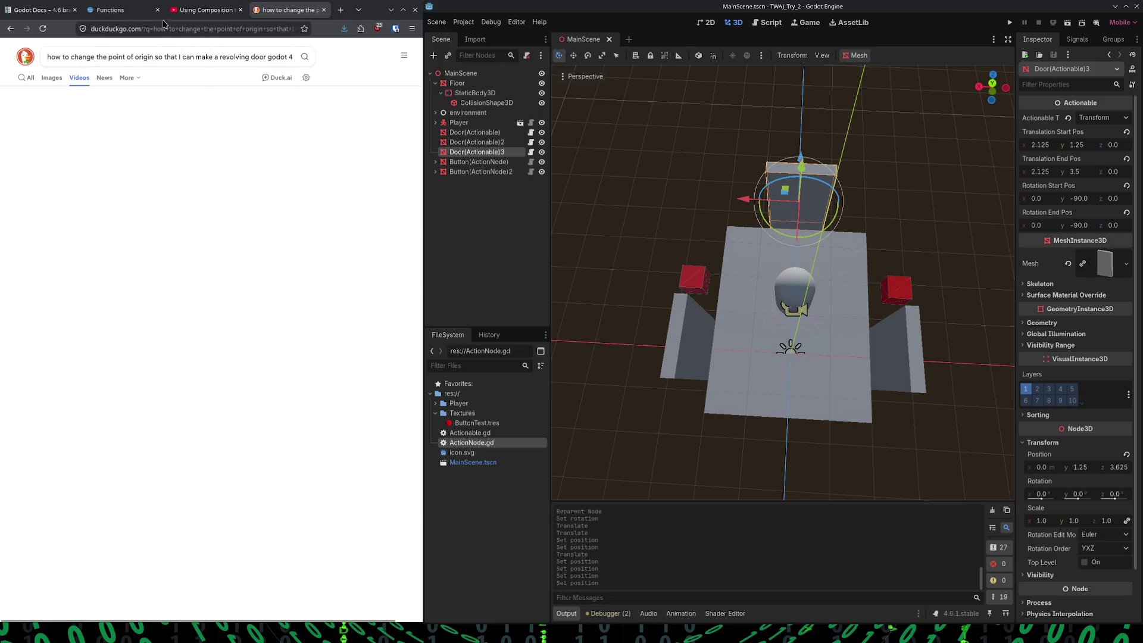
click(11, 28)
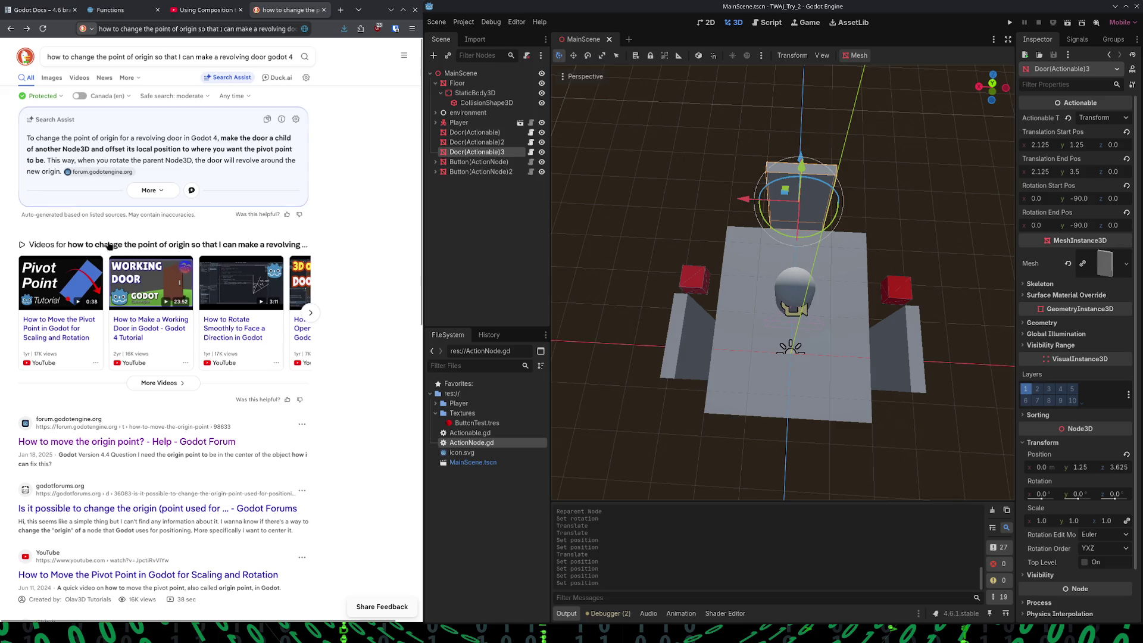
click(83, 326)
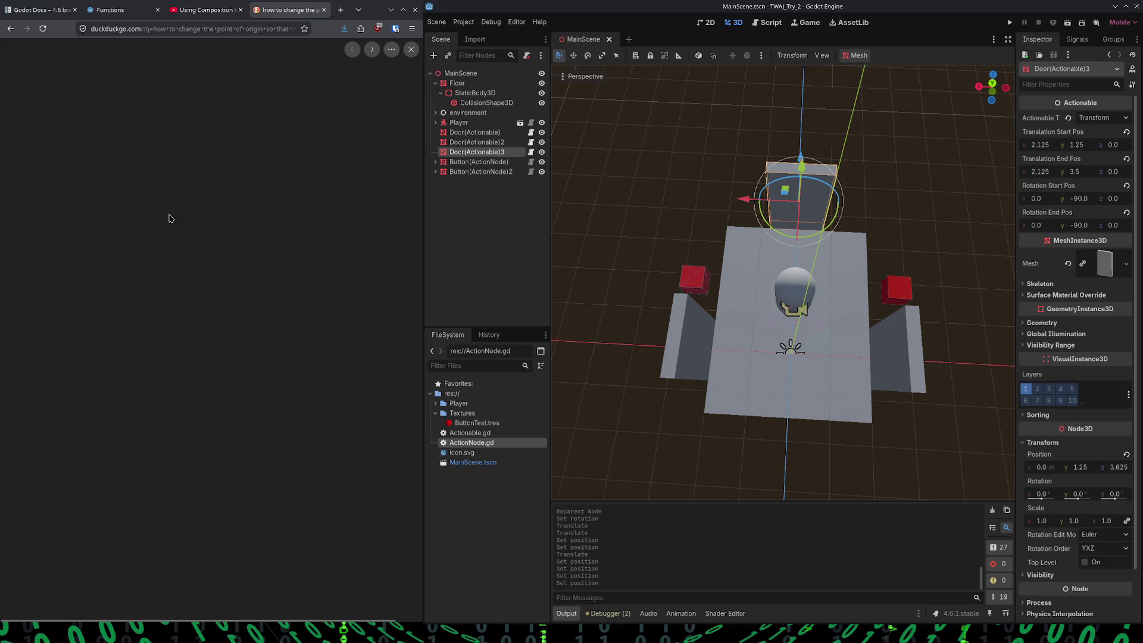
click(11, 29)
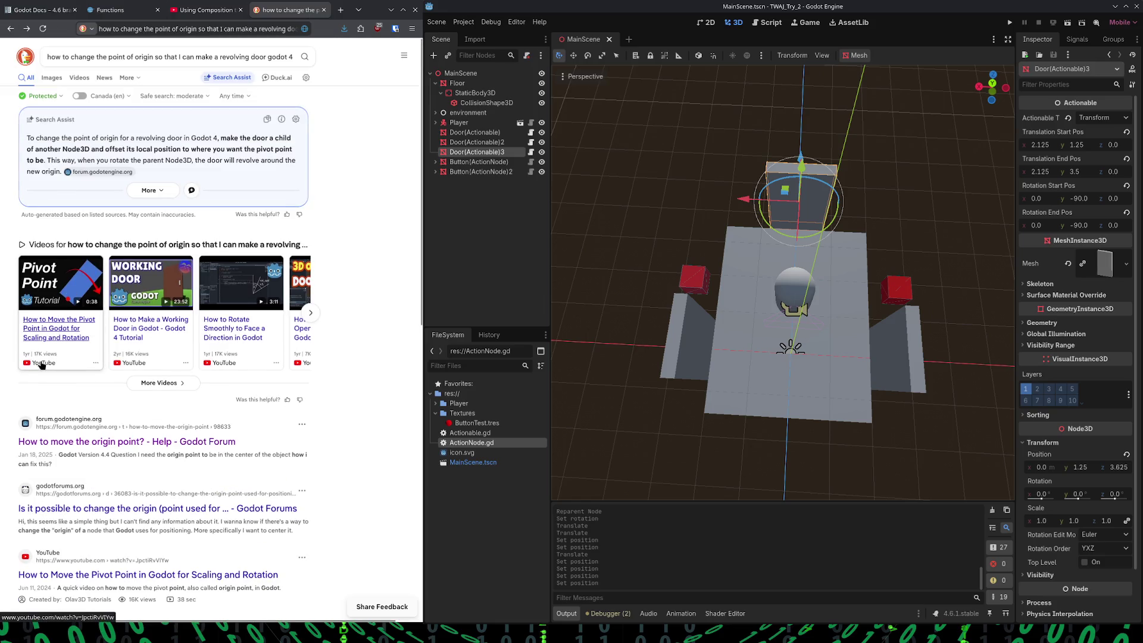
click(42, 350)
click(18, 28)
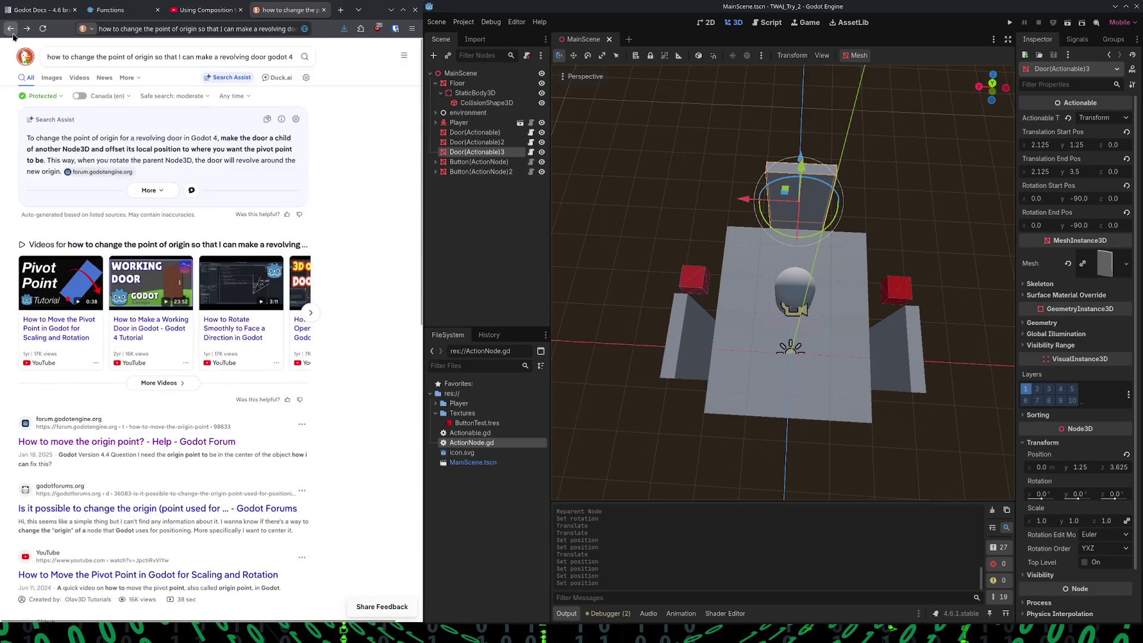
Watch 'How to Move the Pivot Point in Godot for Scaling and Rotation' in a new tab, pausing at 0:27
right_click(80, 331)
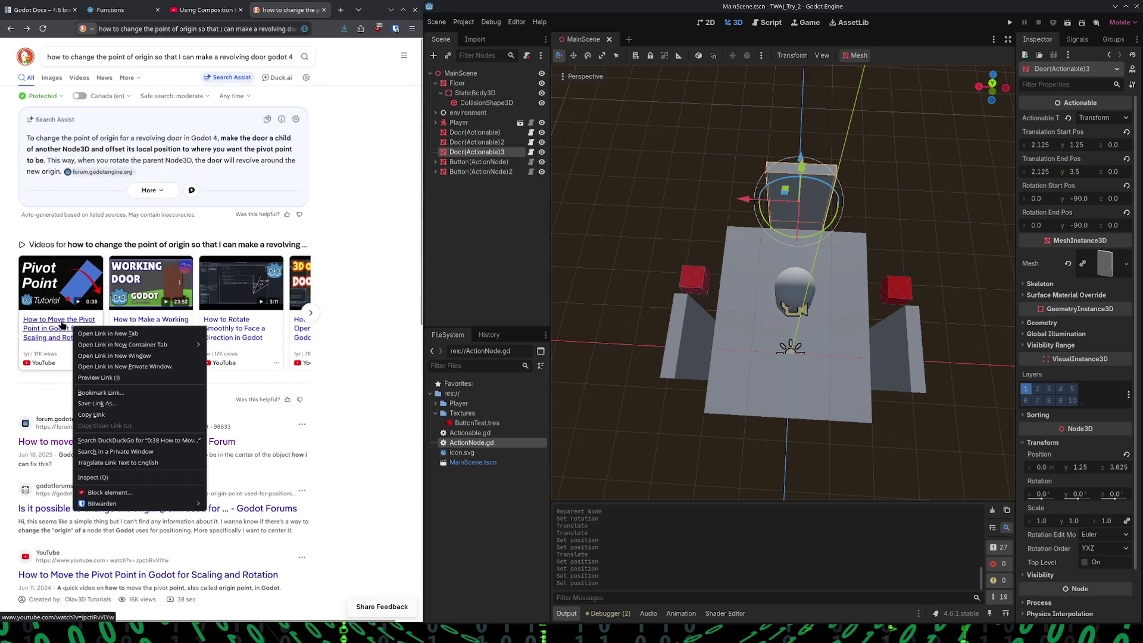
click(81, 333)
click(274, 10)
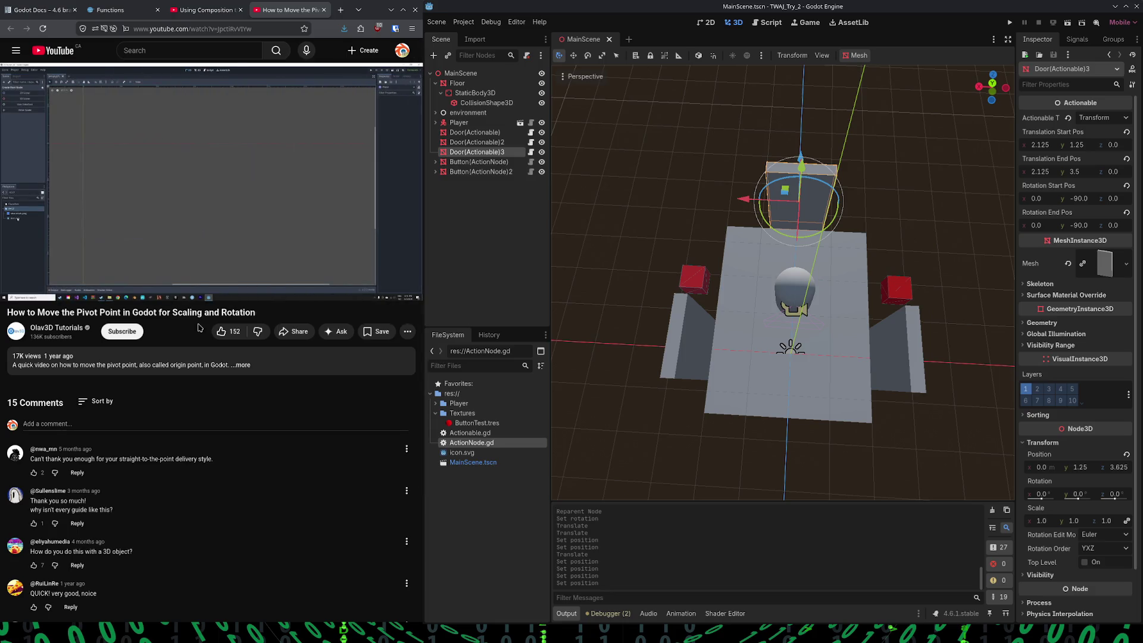
mouse_move(383, 296)
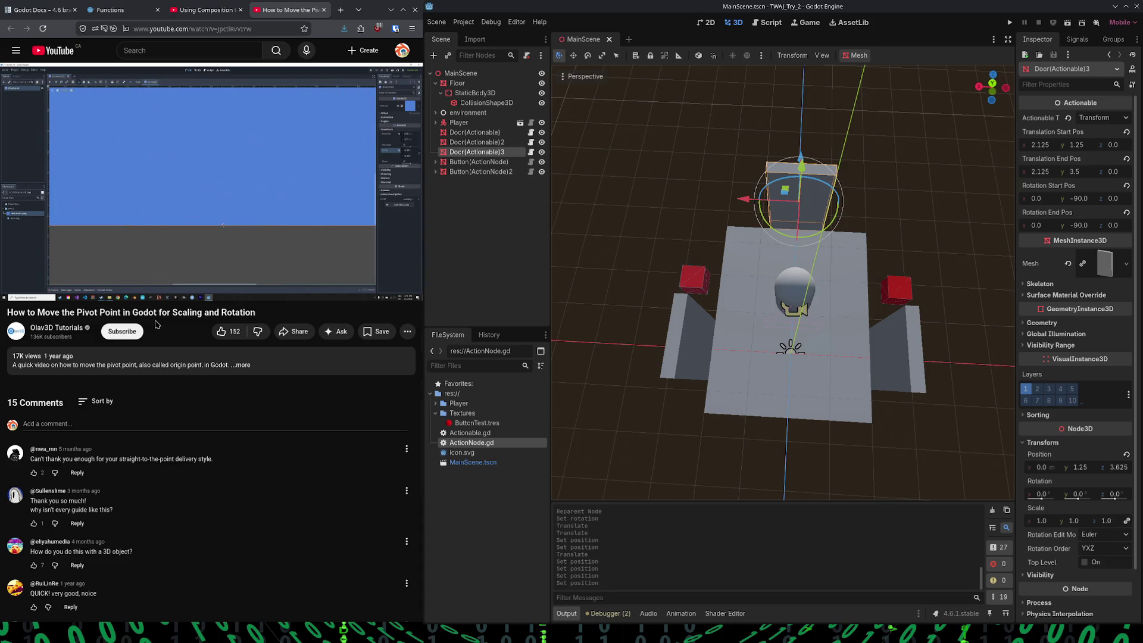
click(157, 97)
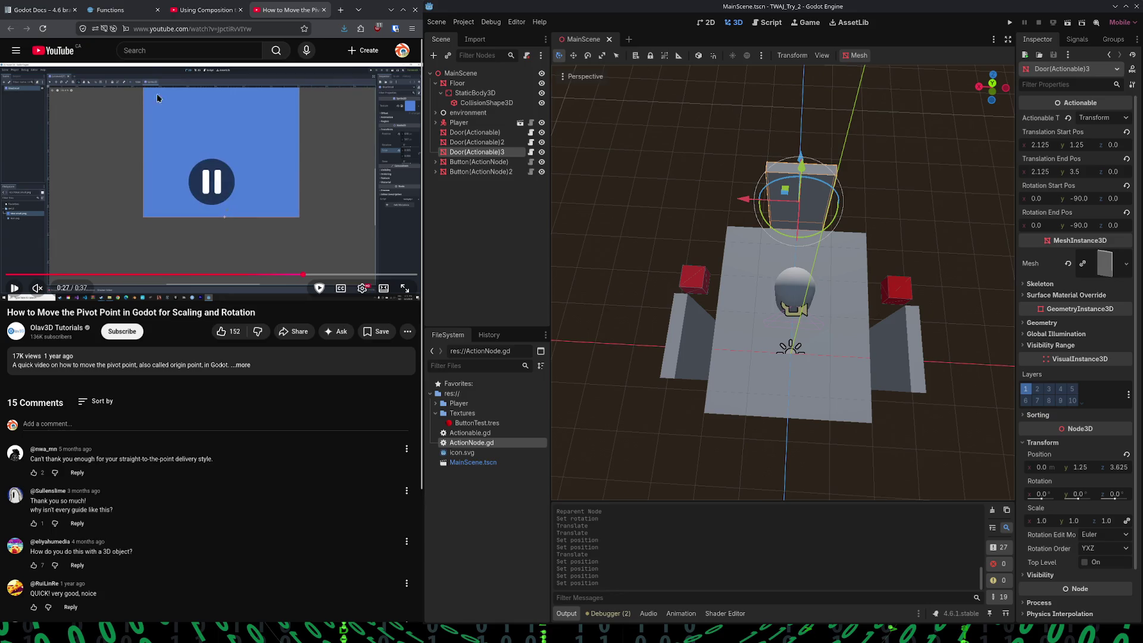
click(147, 50)
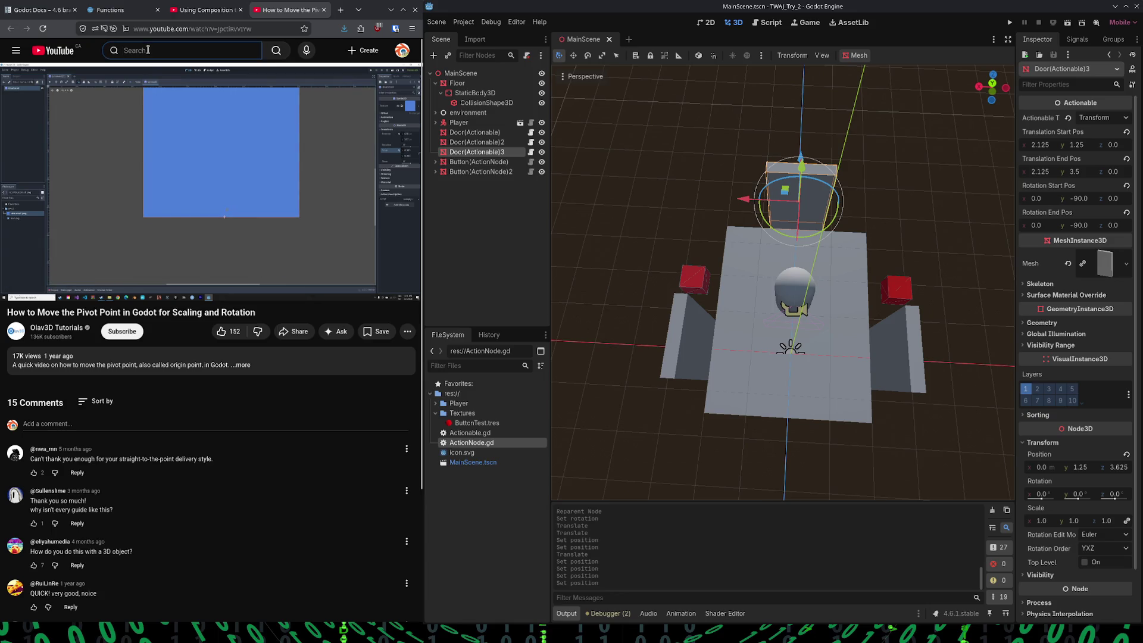
Search YouTube for 'how to change the pivotpoint godot 4 3d' and scroll the results
text(how to change )
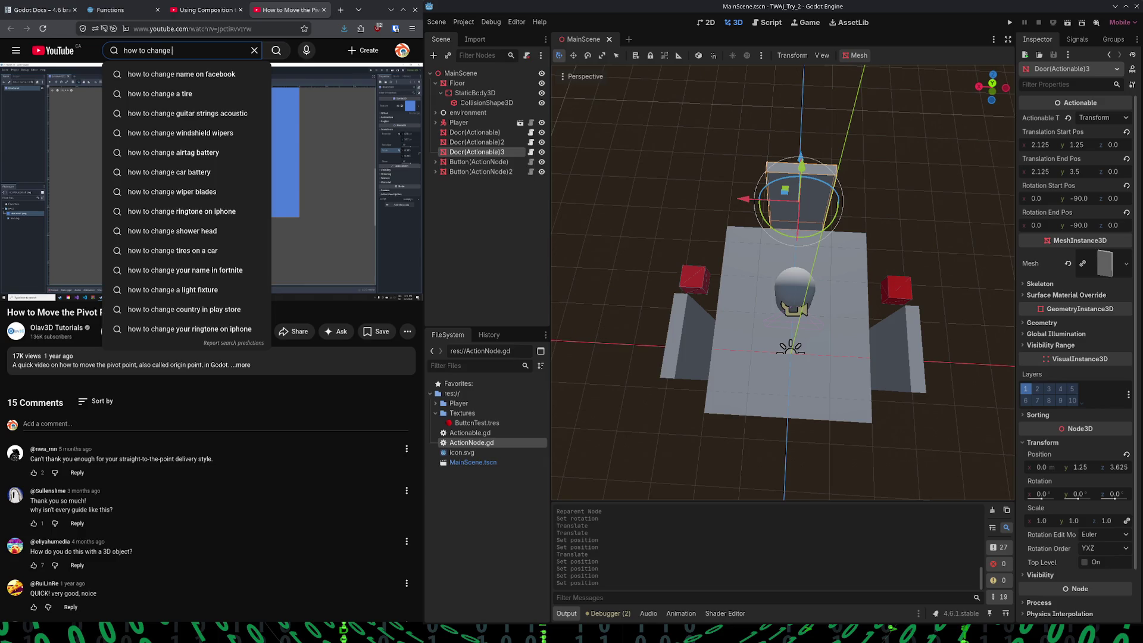
text(the pivot)
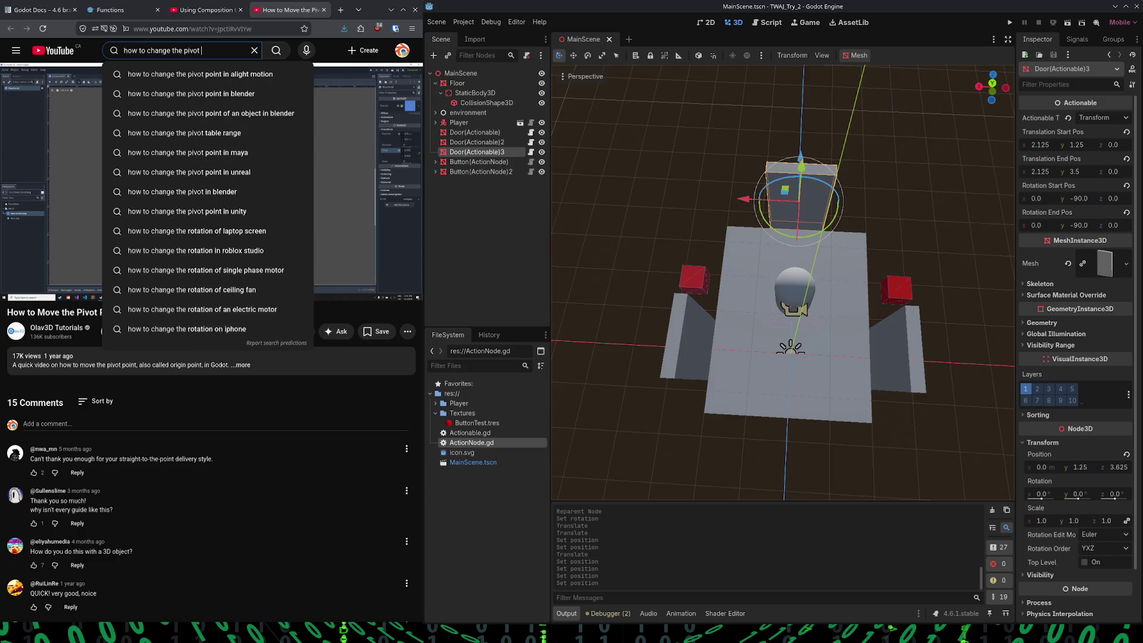
text(point)
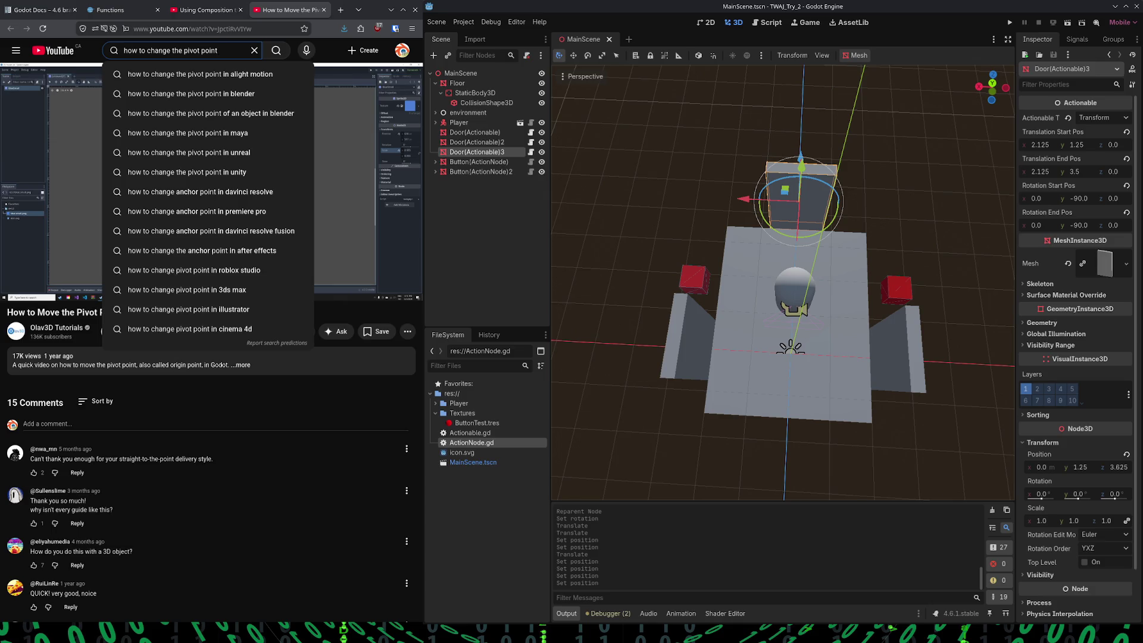
text( godot 4 3)
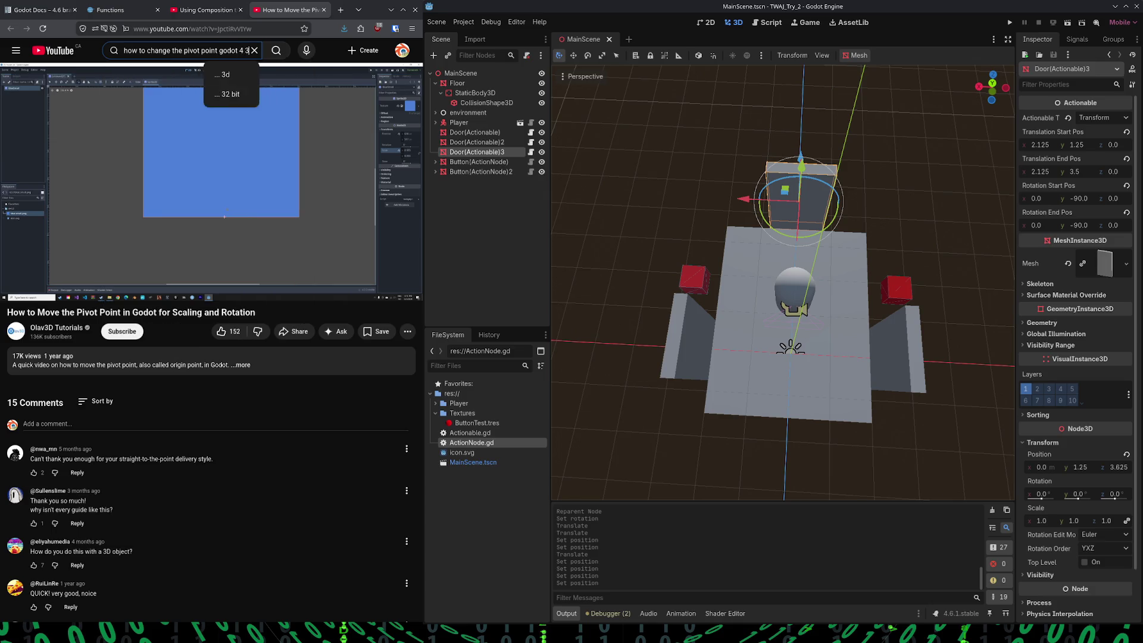
text(d)
key(Return)
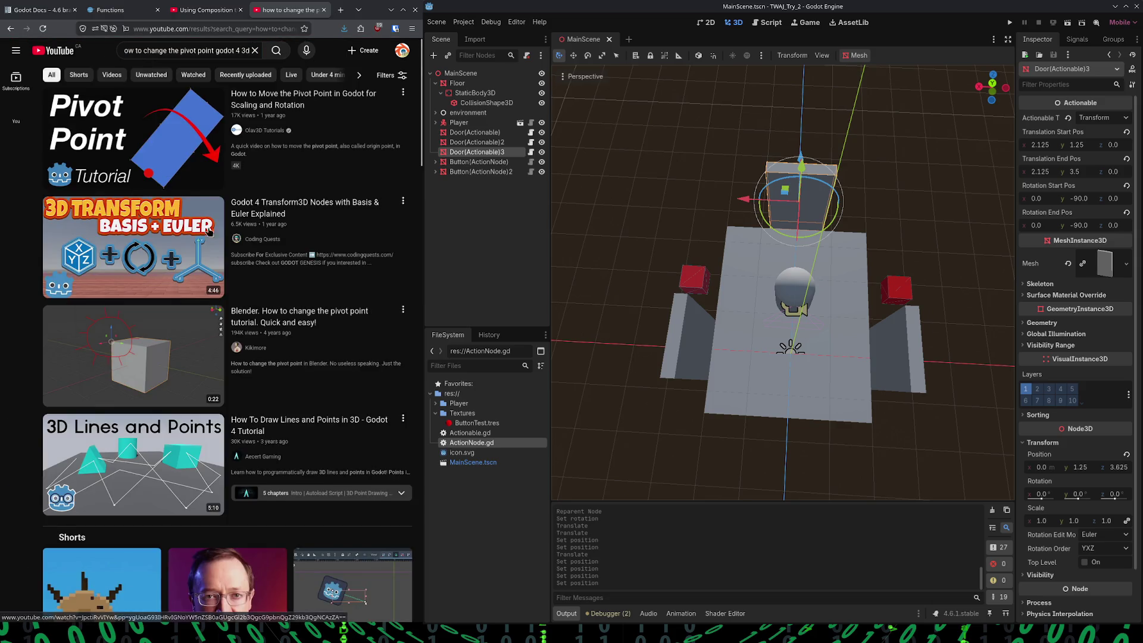
mouse_move(125, 250)
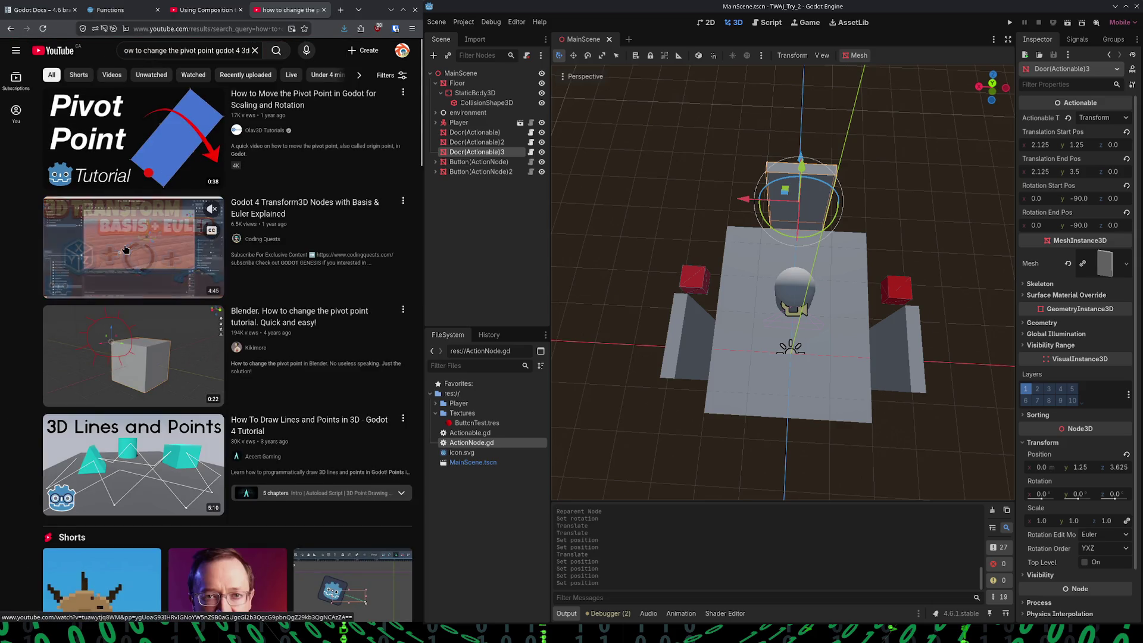
scroll(206, 417, down, 5)
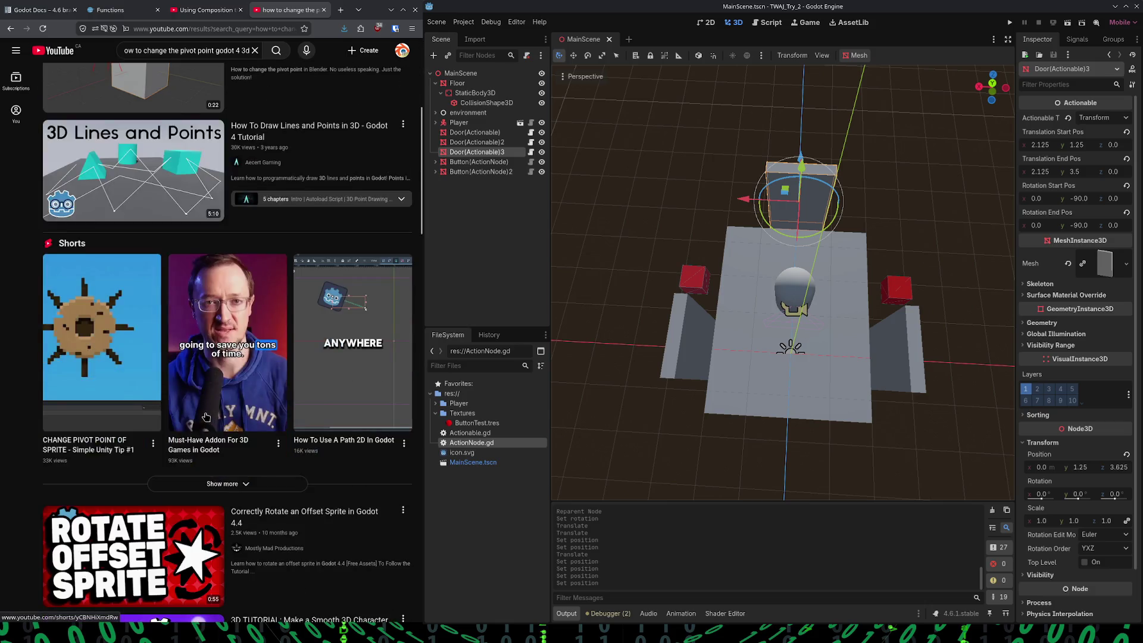
scroll(206, 417, down, 6)
mouse_move(203, 412)
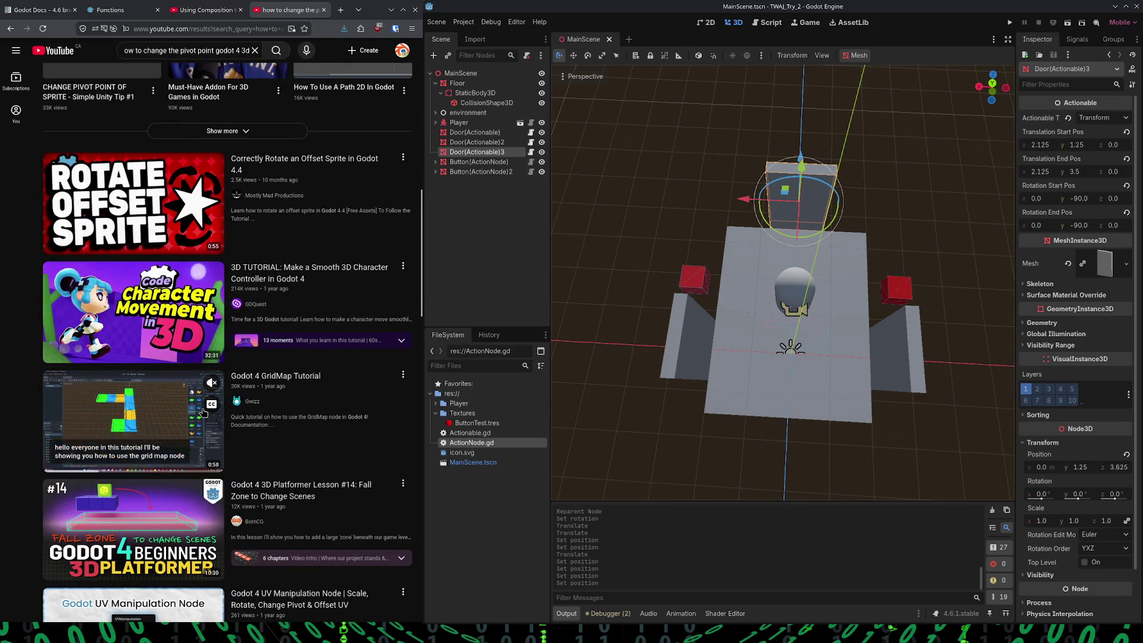
scroll(203, 412, down, 3)
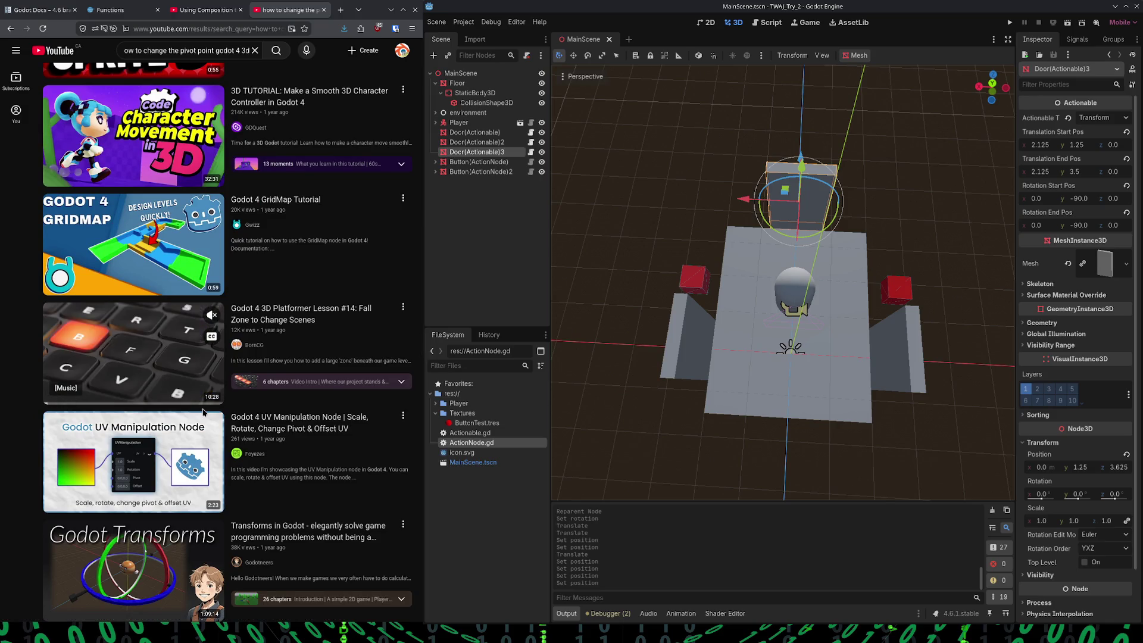
scroll(2, 428, down, 2)
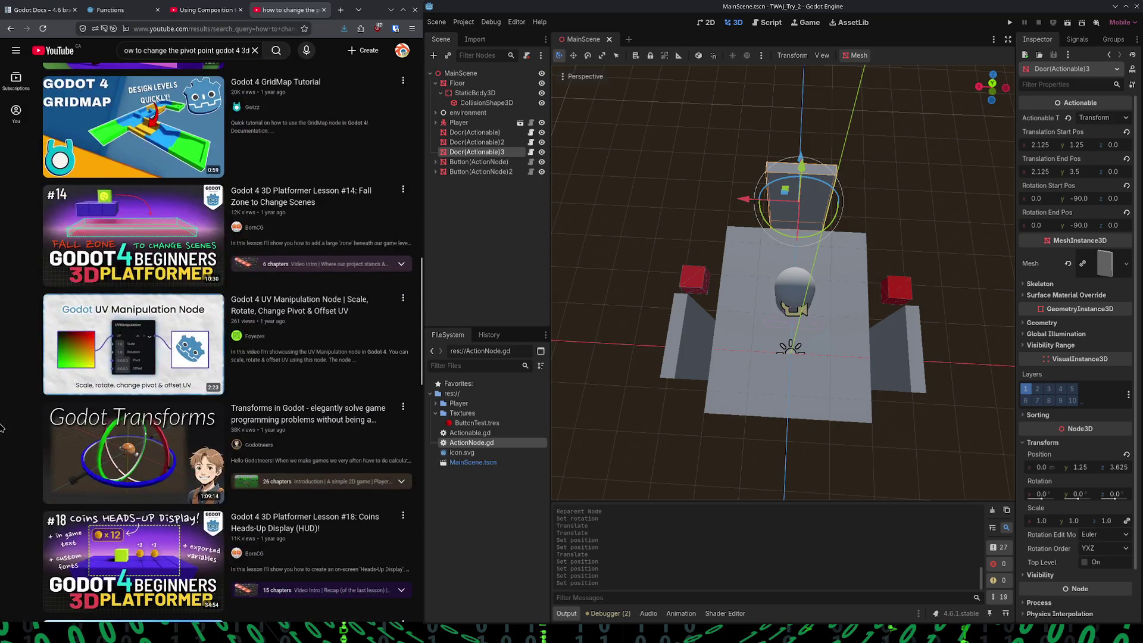
scroll(3, 418, down, 6)
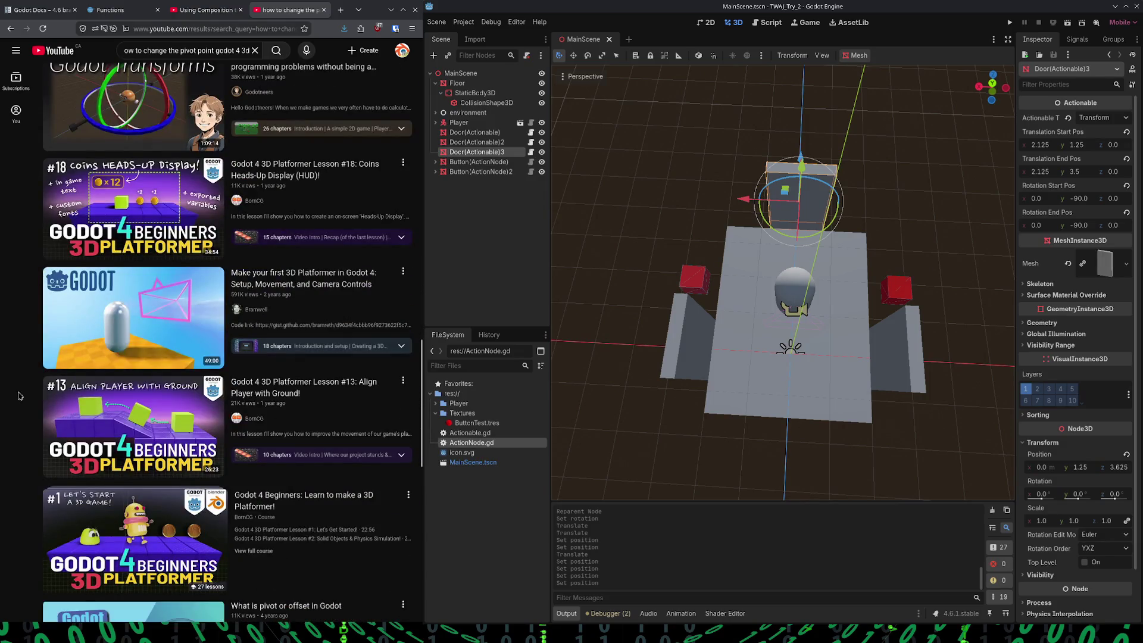
scroll(28, 333, down, 3)
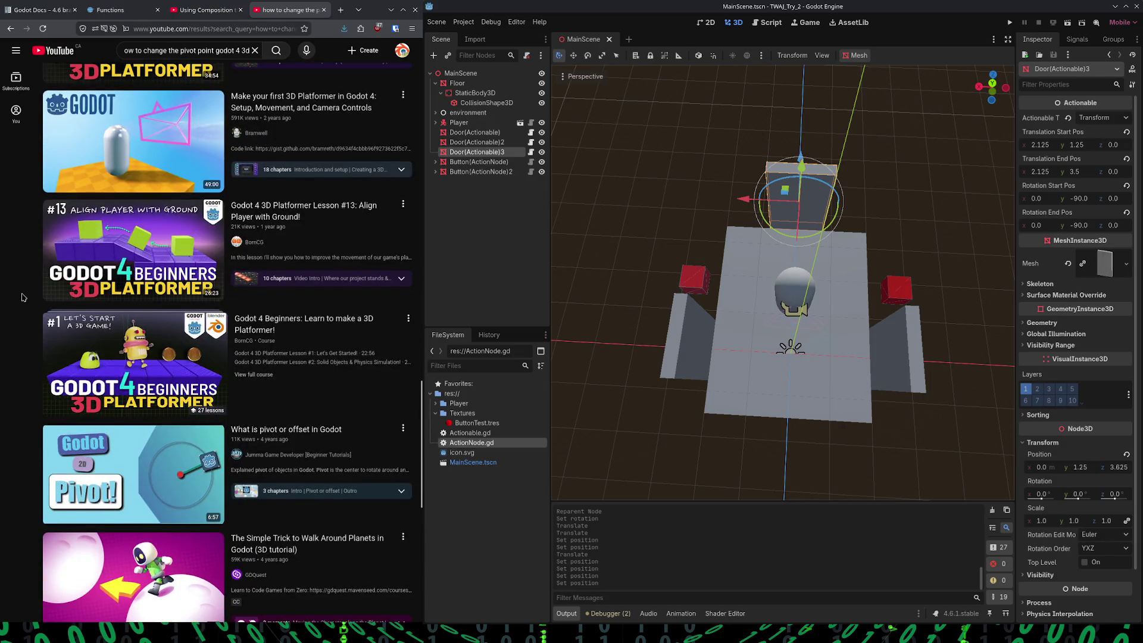
scroll(23, 297, down, 4)
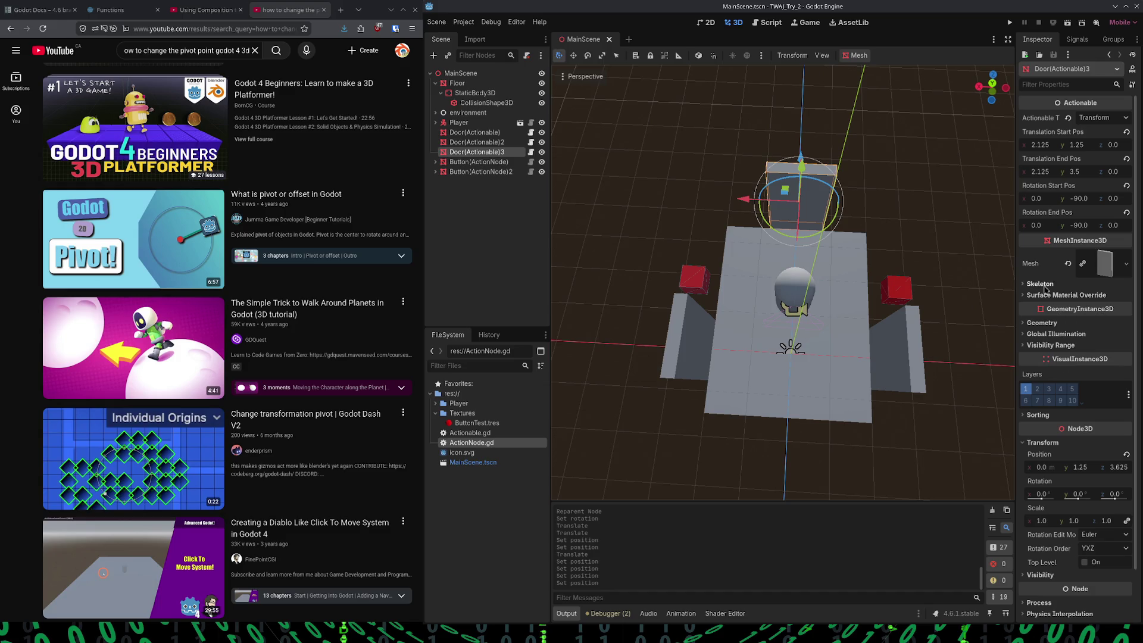
Expand the door's Mesh resource in Godot's Inspector to review its size and material settings
click(1101, 265)
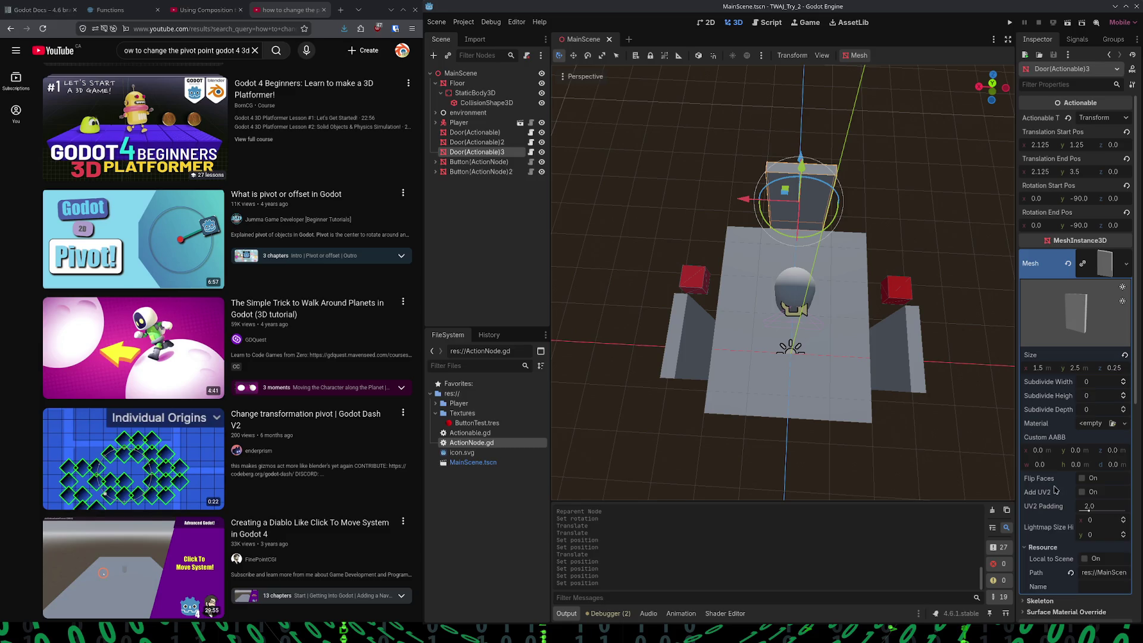
scroll(189, 314, down, 4)
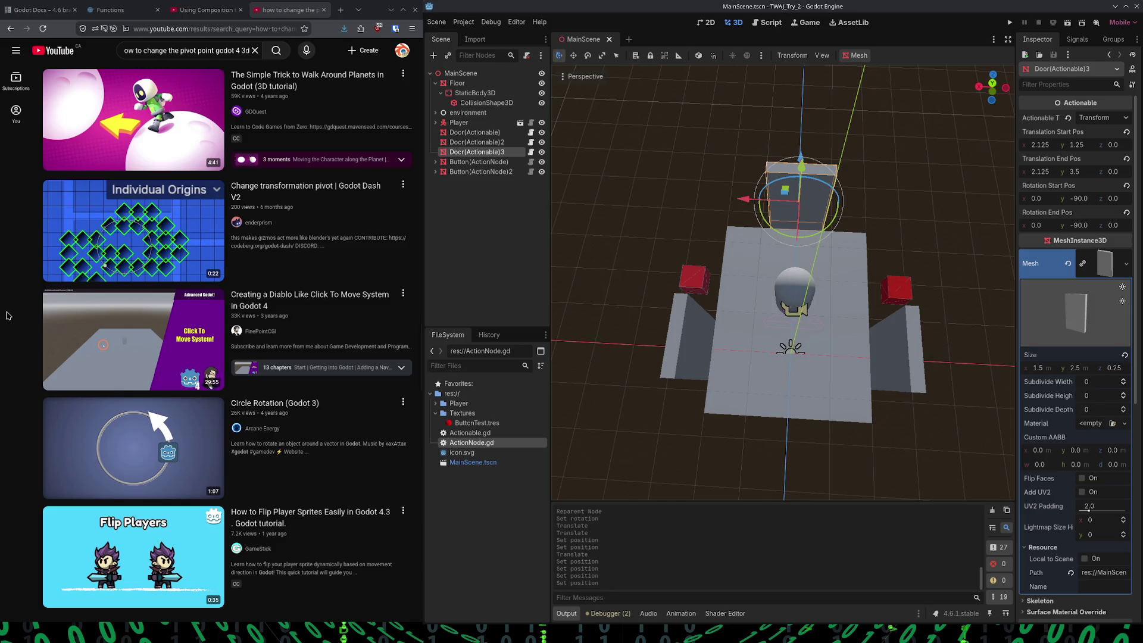
scroll(8, 315, down, 7)
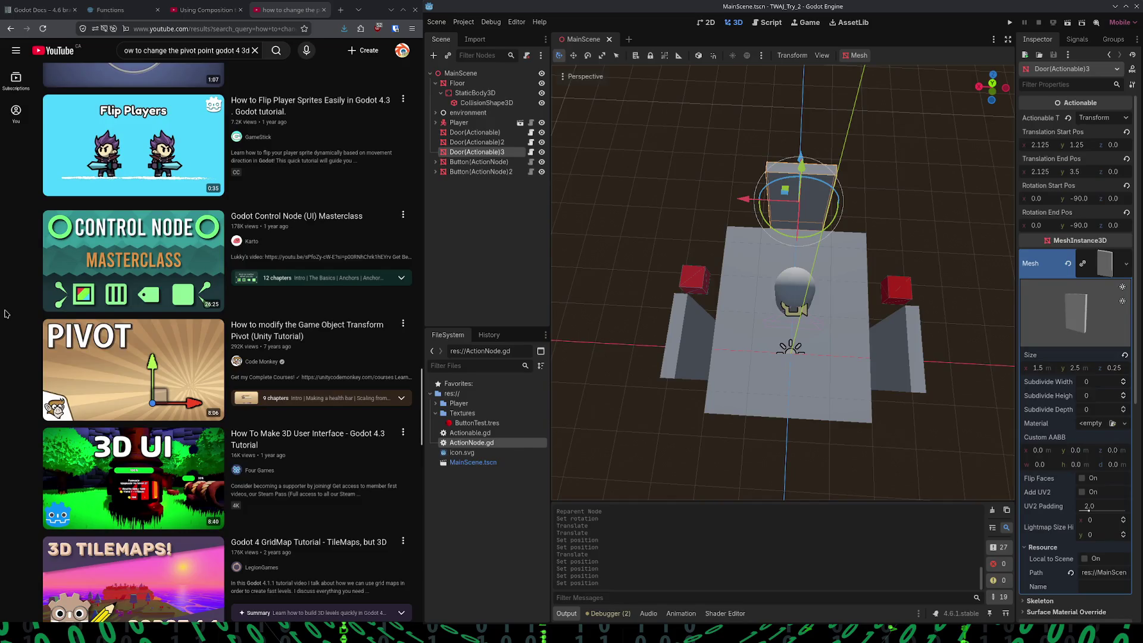
scroll(7, 315, down, 7)
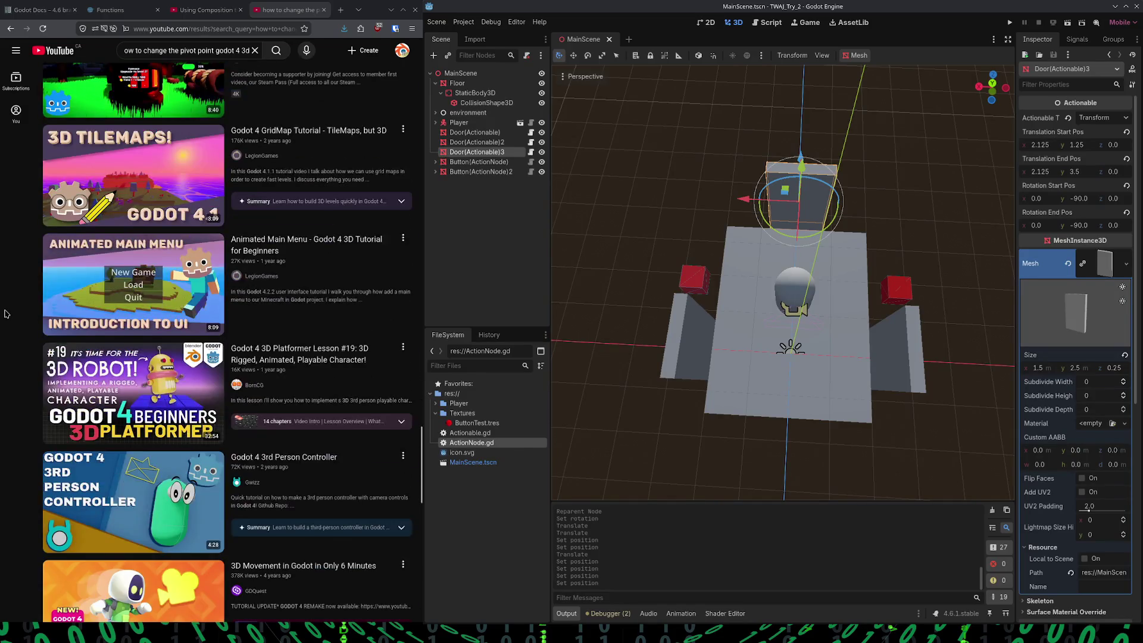
scroll(7, 313, down, 4)
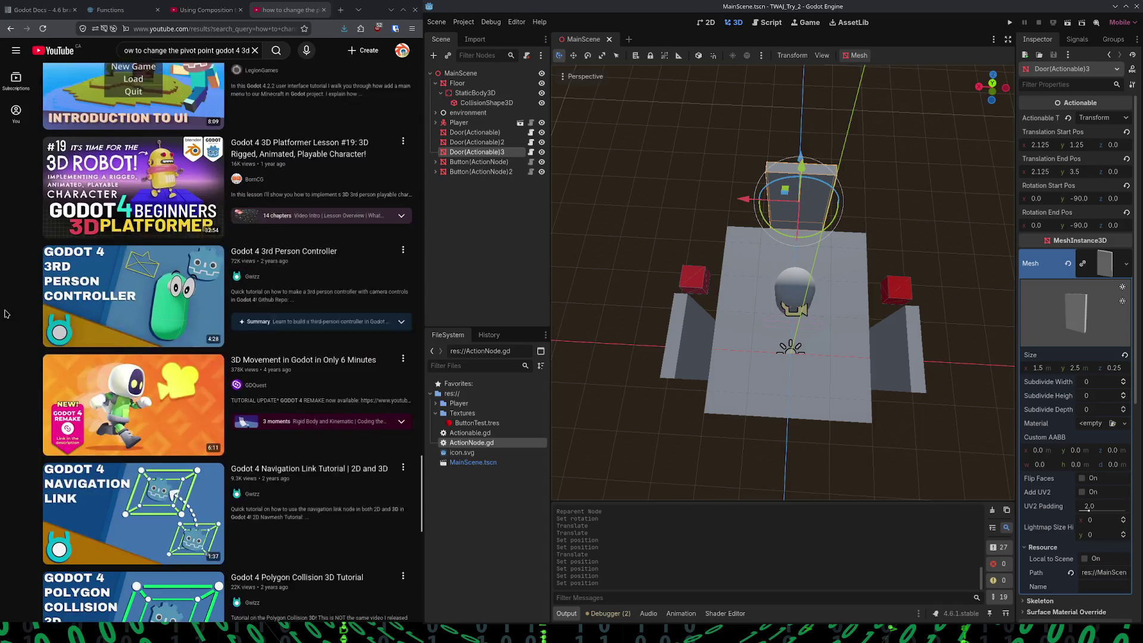
scroll(7, 314, down, 7)
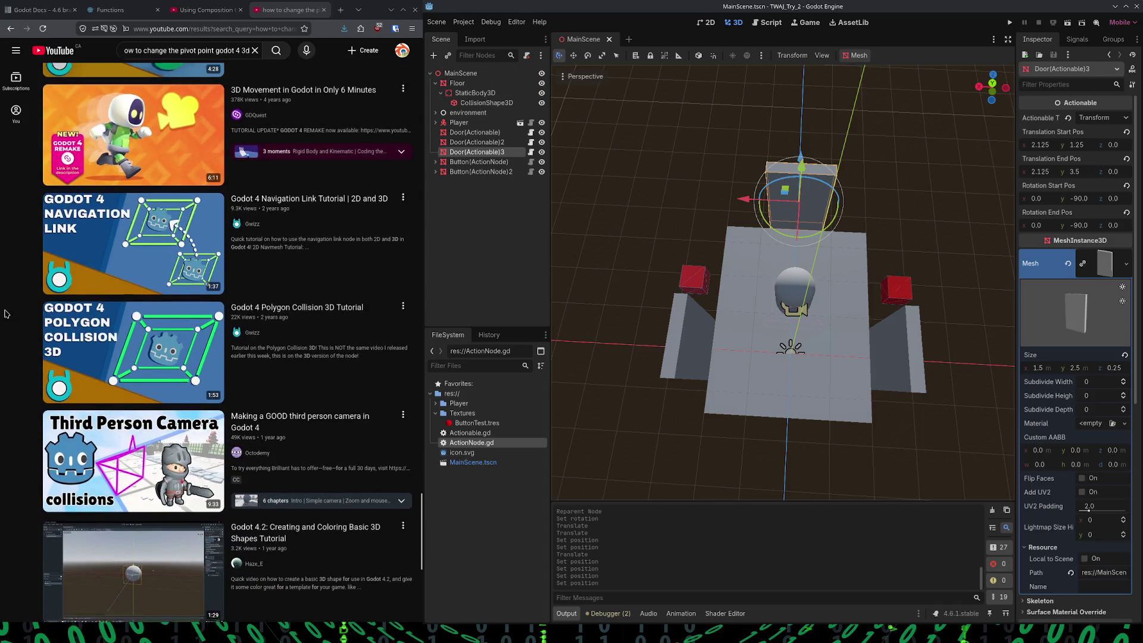
scroll(5, 313, up, 10)
scroll(7, 298, down, 4)
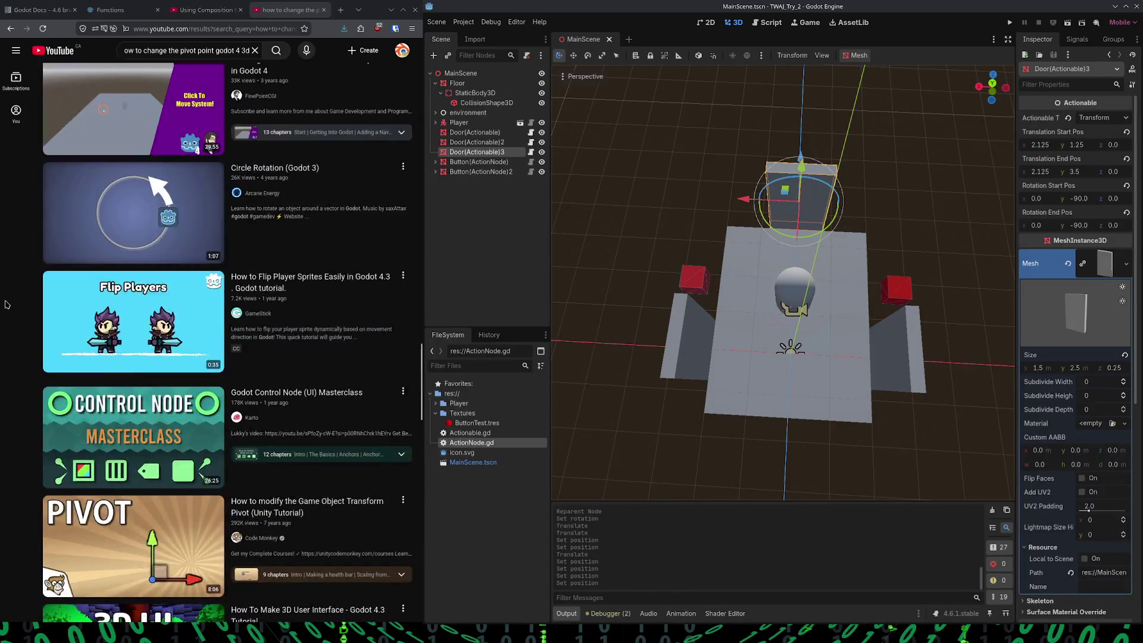
scroll(6, 298, up, 15)
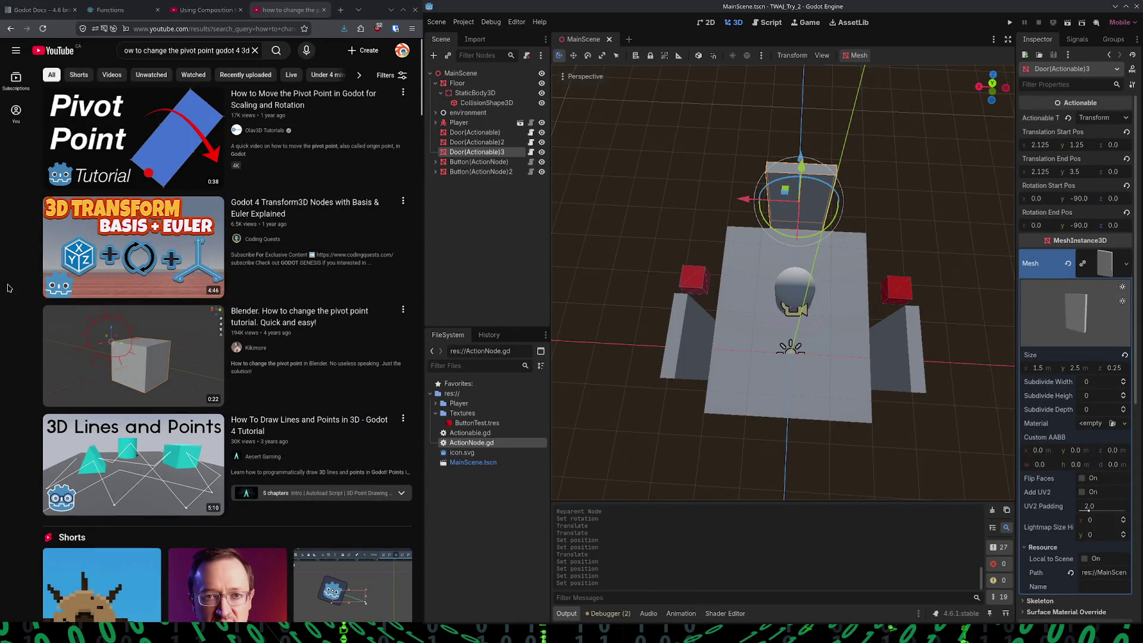
Keep browsing the pivot-point video results, then open a blank new browser tab
mouse_move(124, 215)
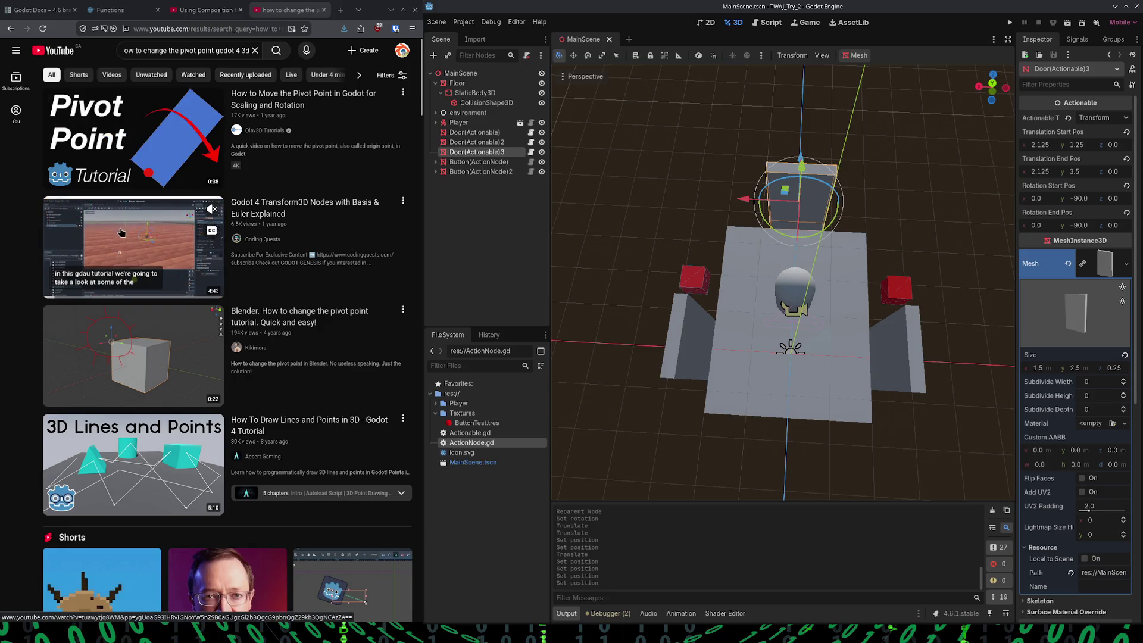
mouse_move(63, 364)
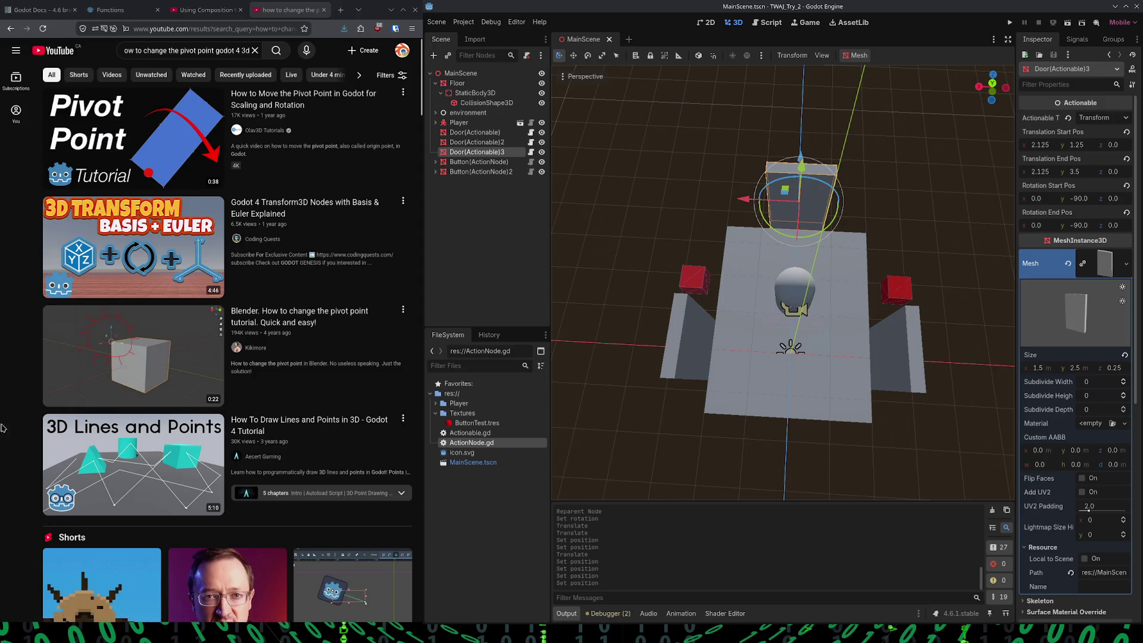
mouse_move(103, 456)
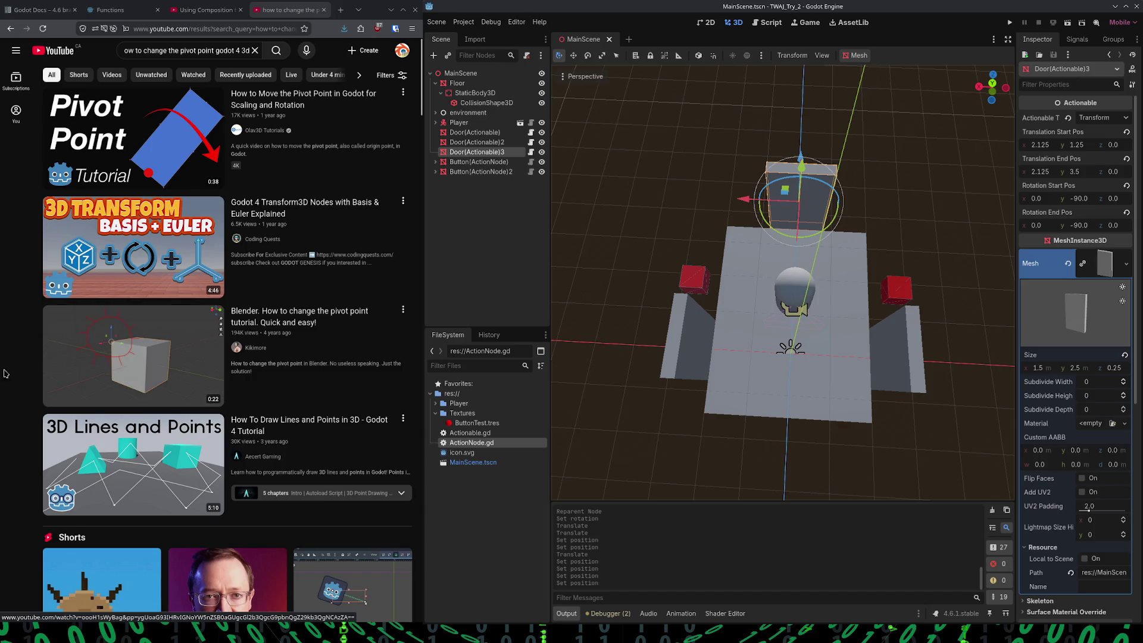
scroll(17, 369, down, 10)
scroll(16, 369, down, 3)
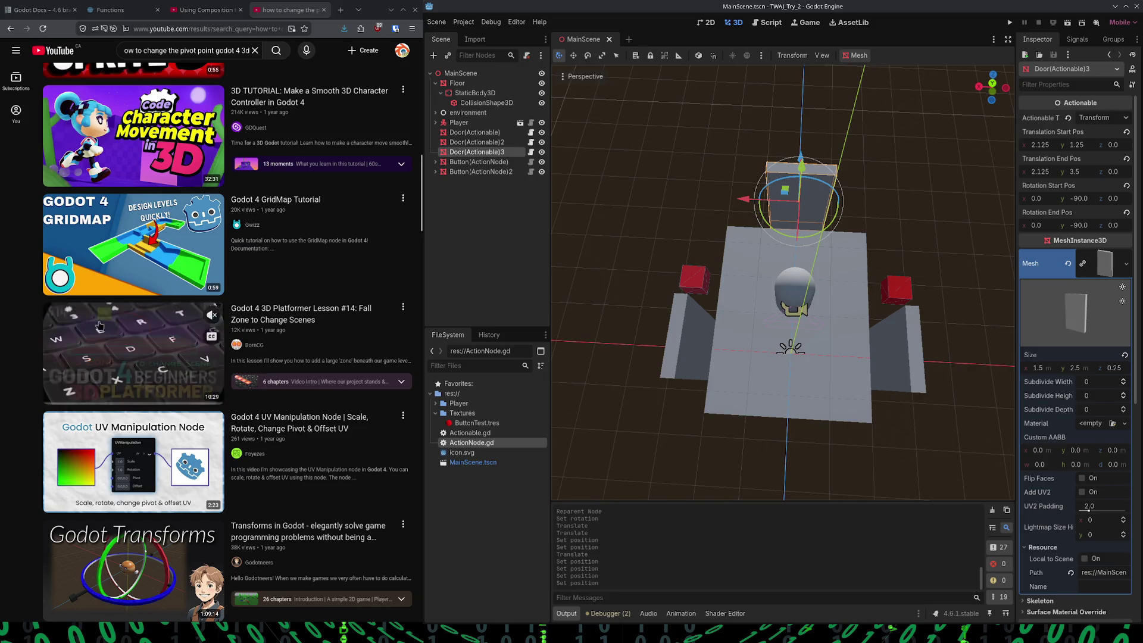
mouse_move(105, 246)
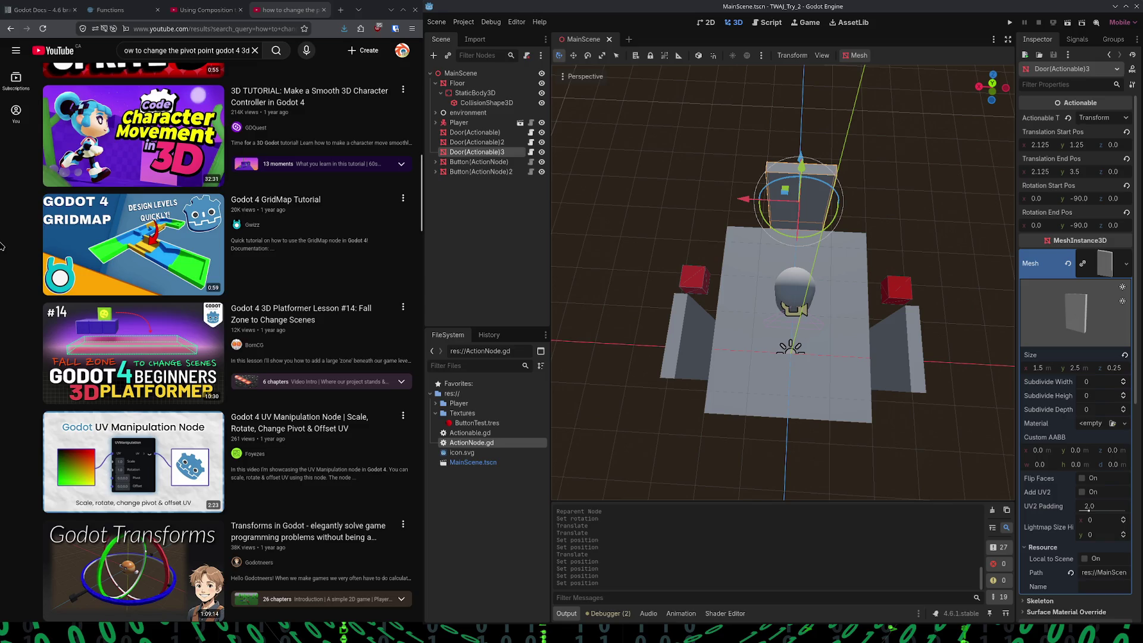
scroll(18, 357, down, 4)
scroll(18, 334, up, 2)
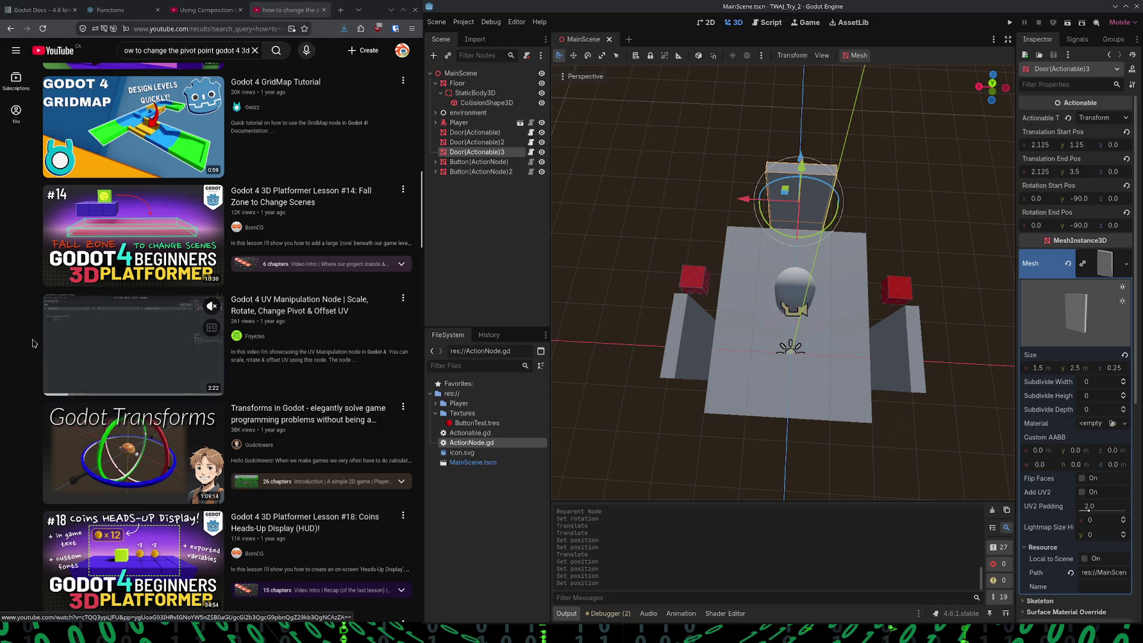
scroll(3, 348, down, 2)
scroll(3, 351, down, 2)
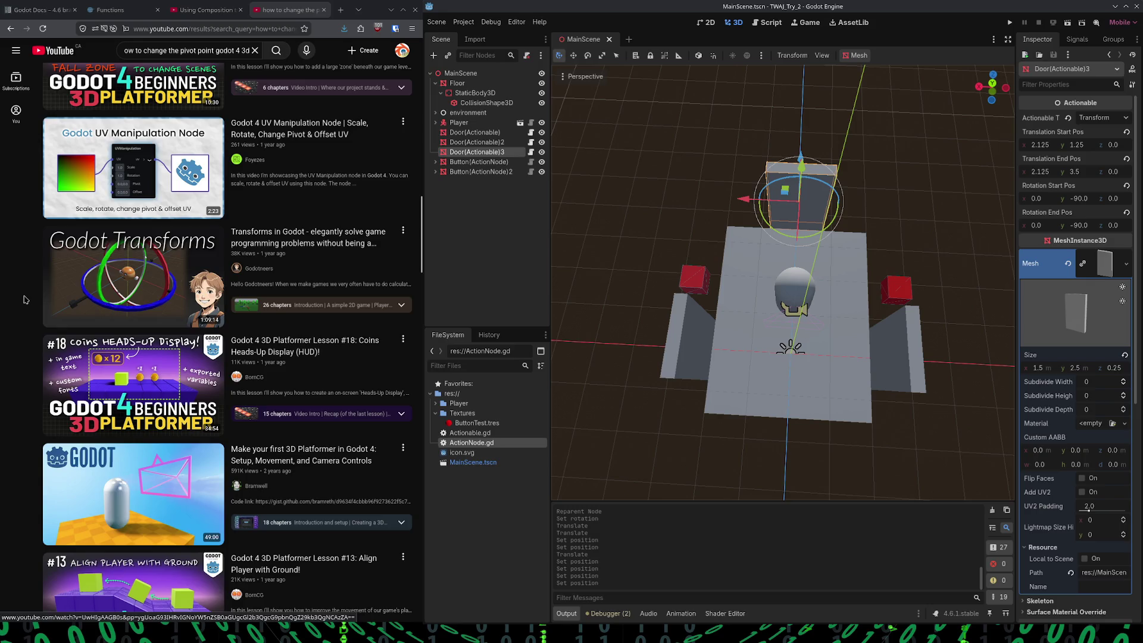
scroll(15, 370, down, 1)
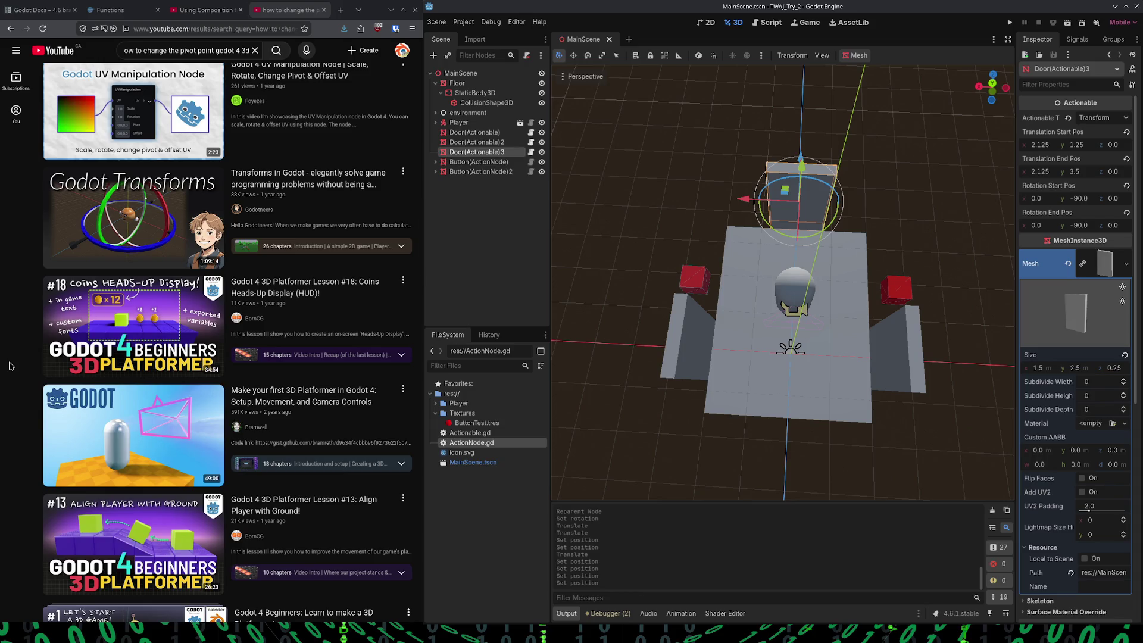
click(345, 9)
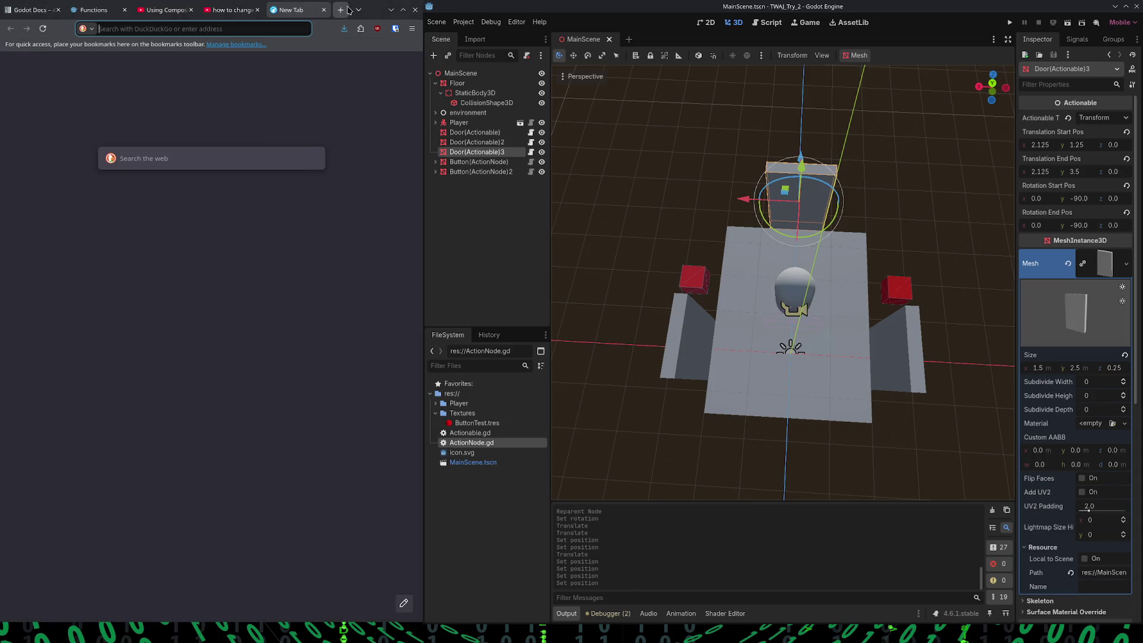
Search DuckDuckGo for 'how to change the pivot point godot 4 3d' and close the old YouTube tab
text(h)
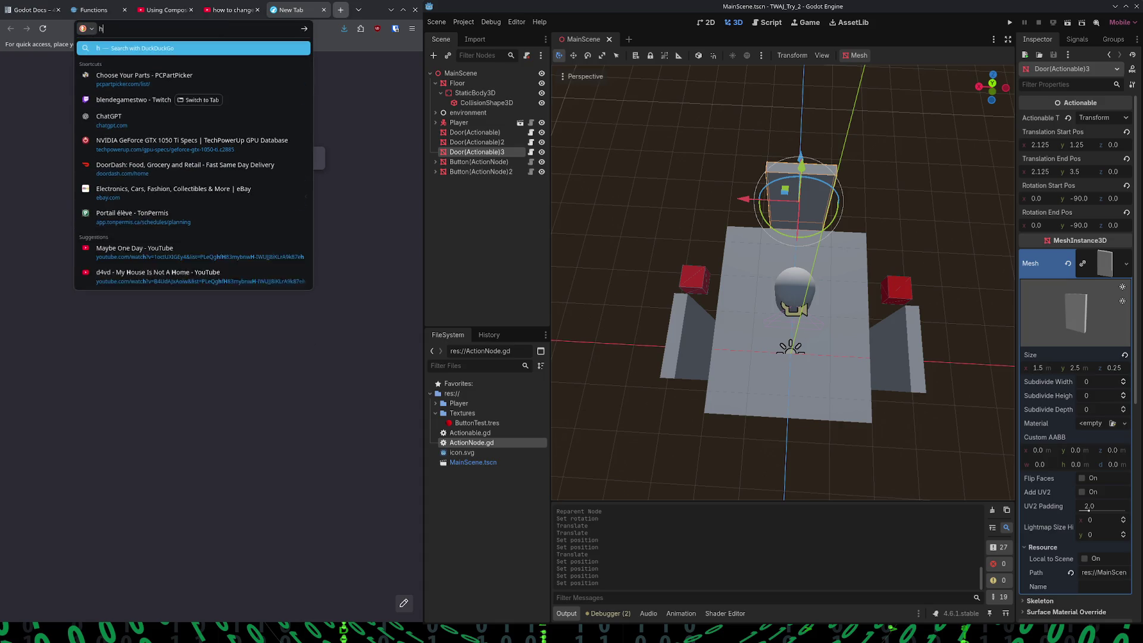
text(ow to change the)
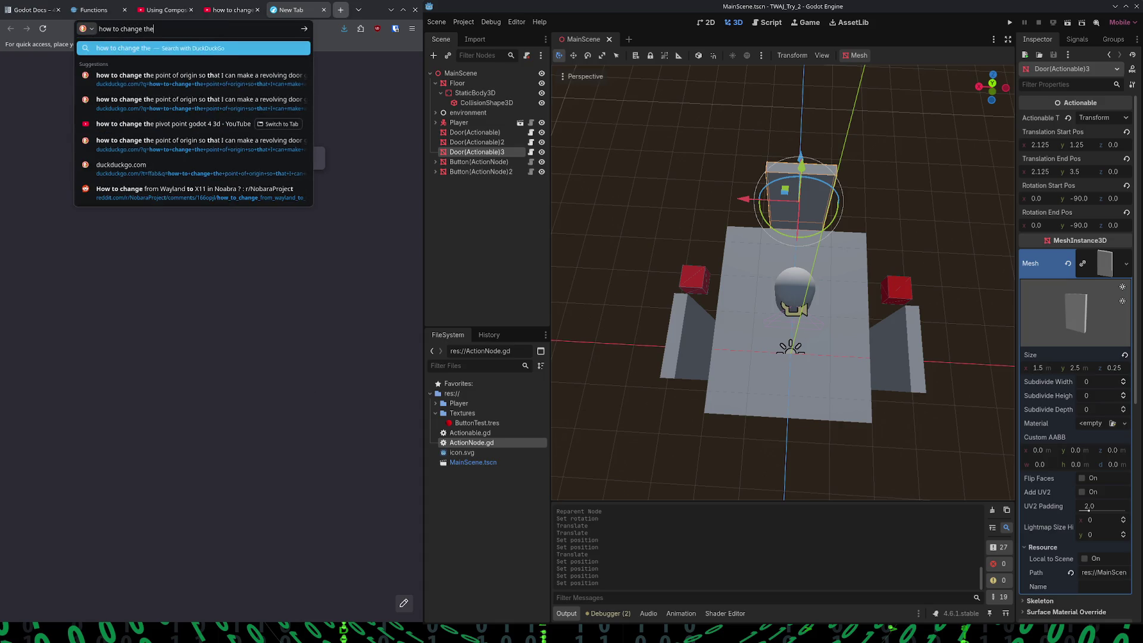
text( pivot poi)
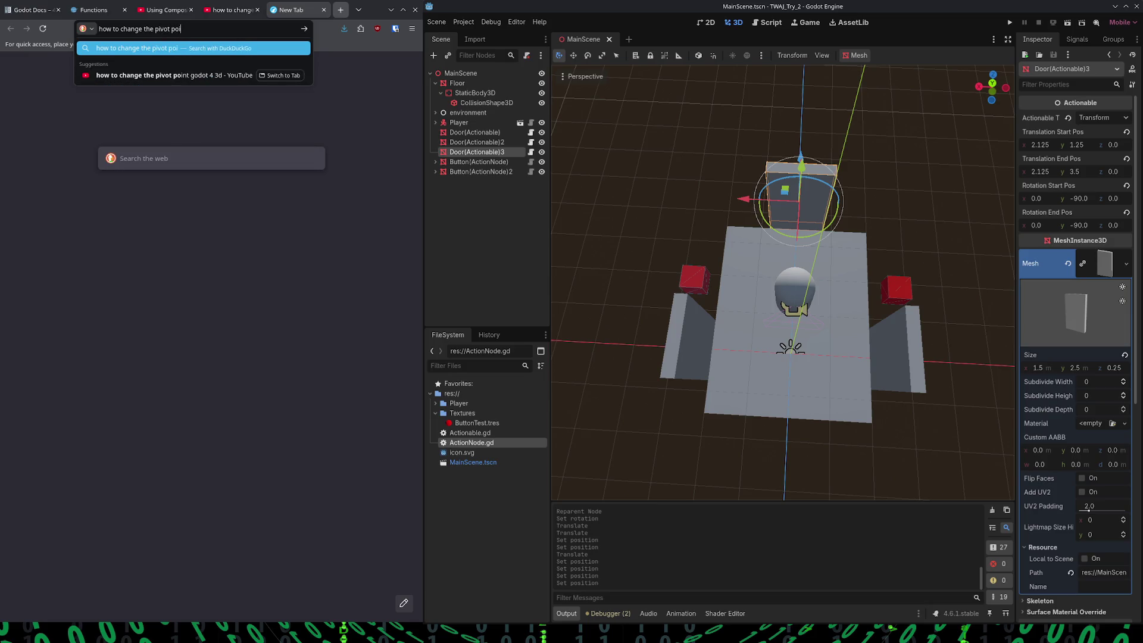
text(nt)
text( godot 4)
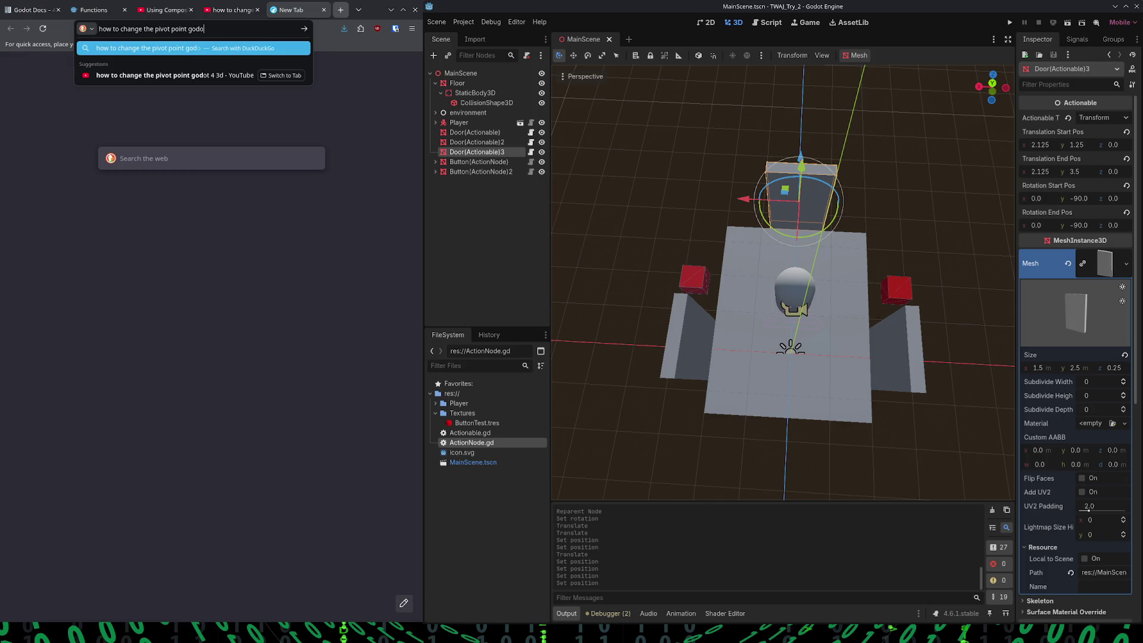
text( 3d)
key(Return)
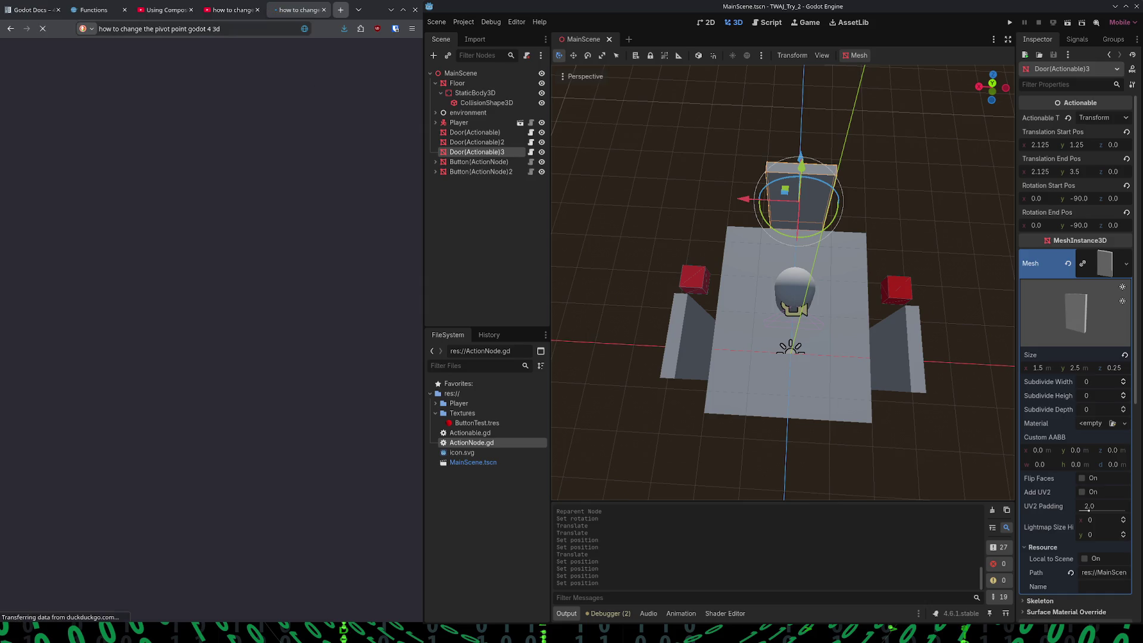
click(258, 11)
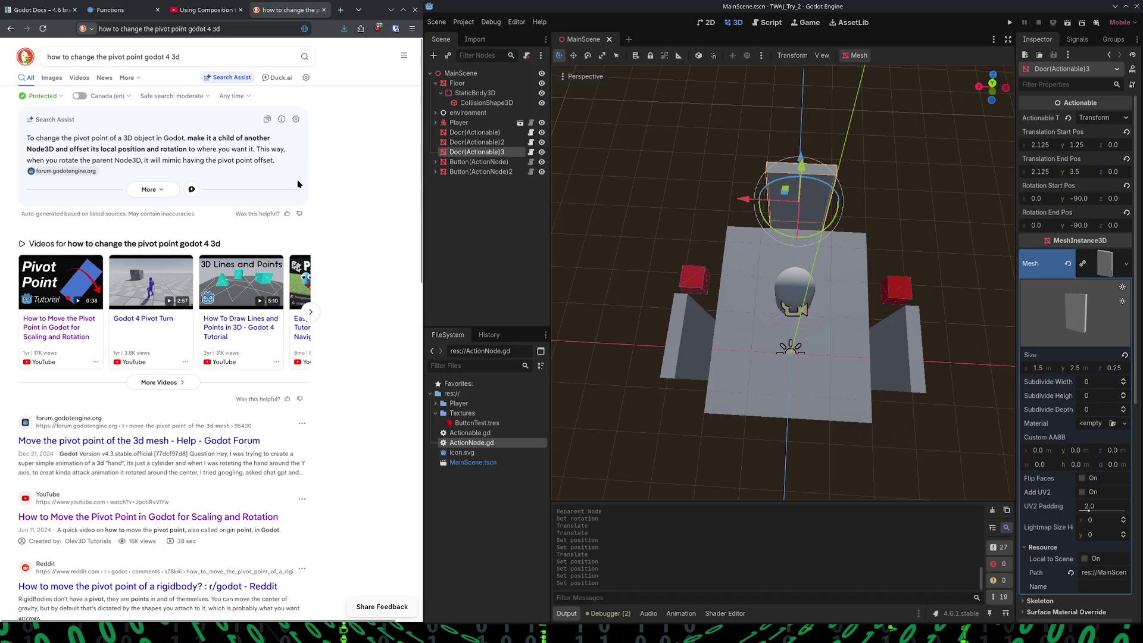
scroll(351, 367, down, 3)
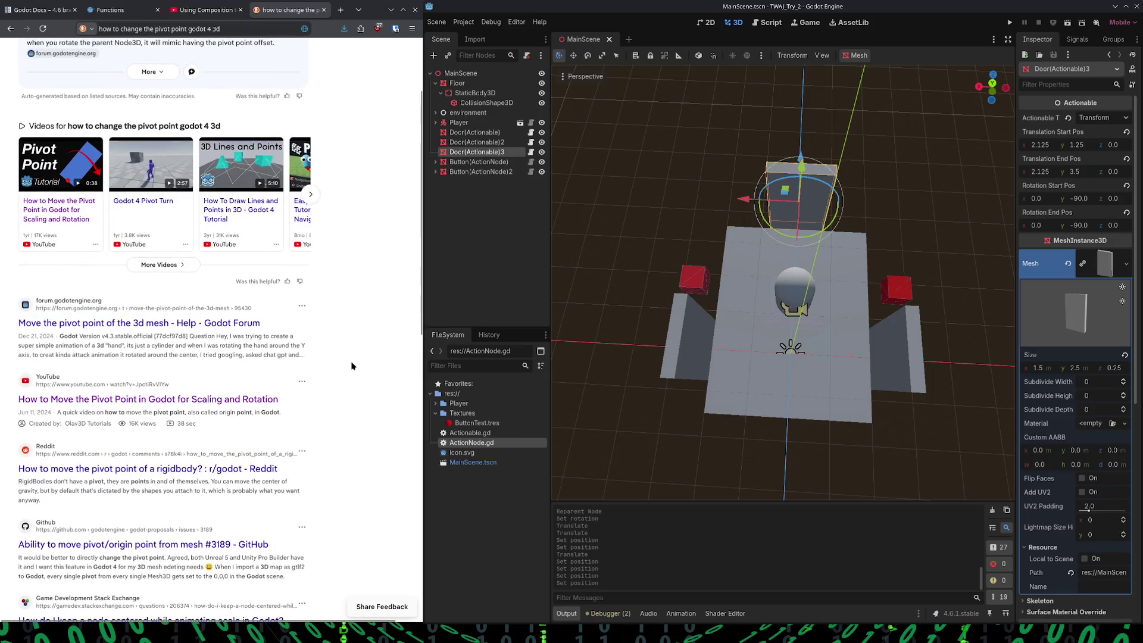
Open the 'Move the pivot point of the 3d mesh' forum thread and read all seven posts
click(216, 325)
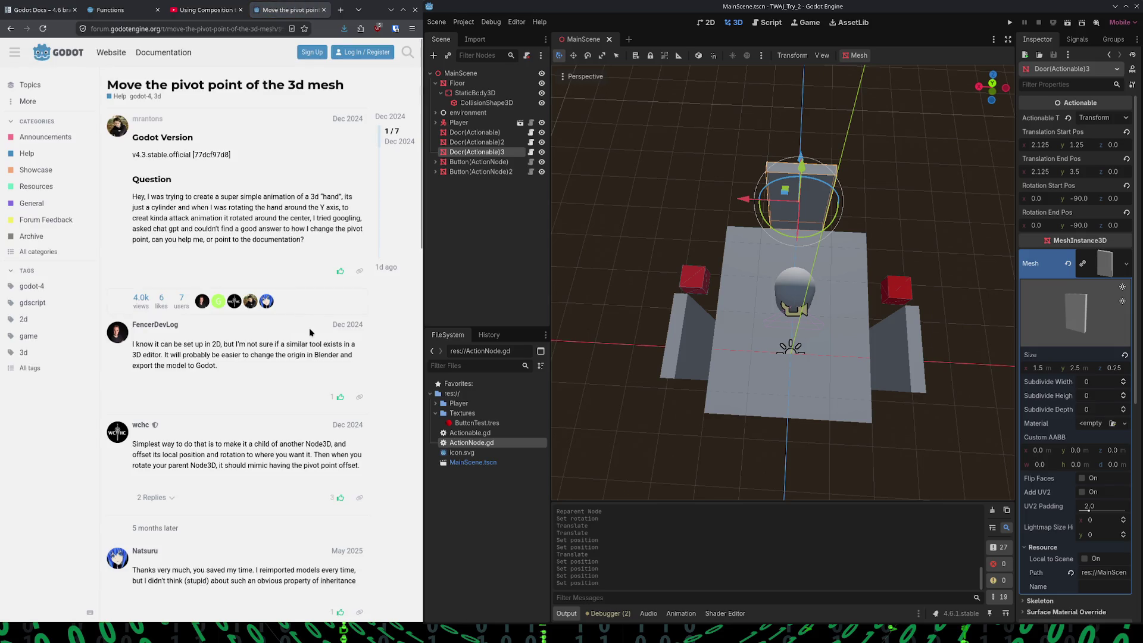
scroll(310, 332, down, 6)
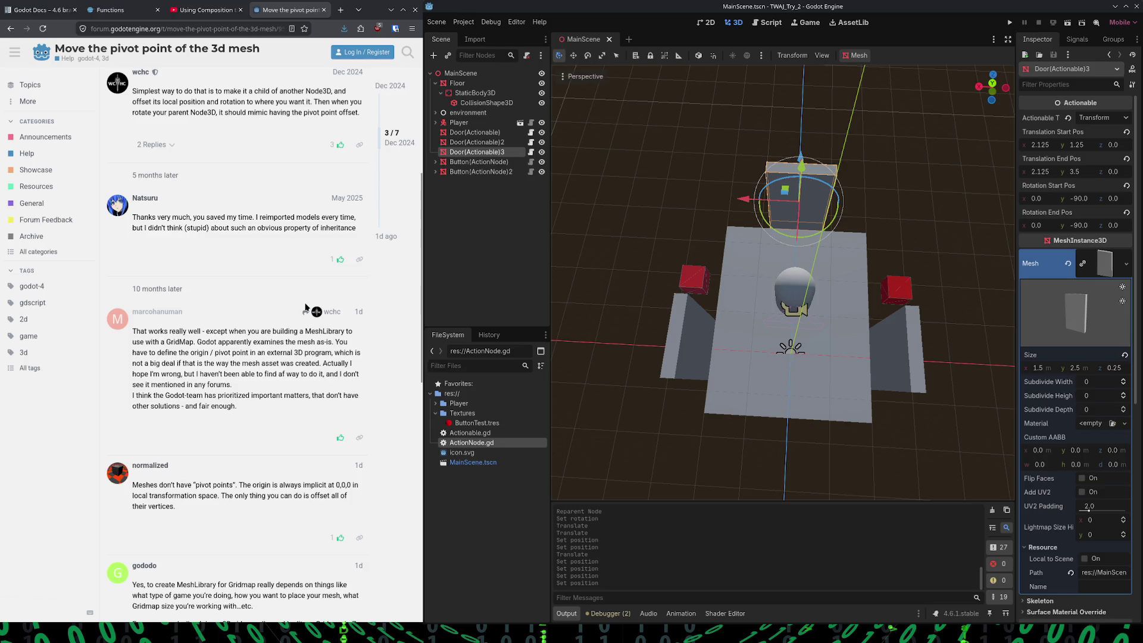
scroll(306, 308, up, 3)
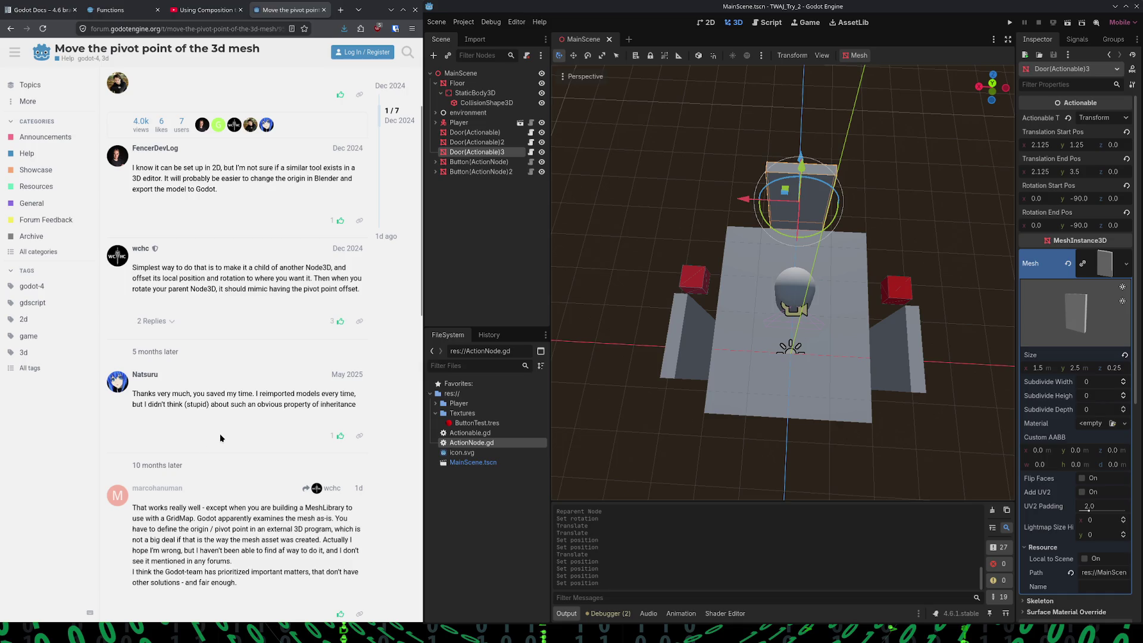
scroll(220, 433, down, 2)
scroll(226, 431, up, 4)
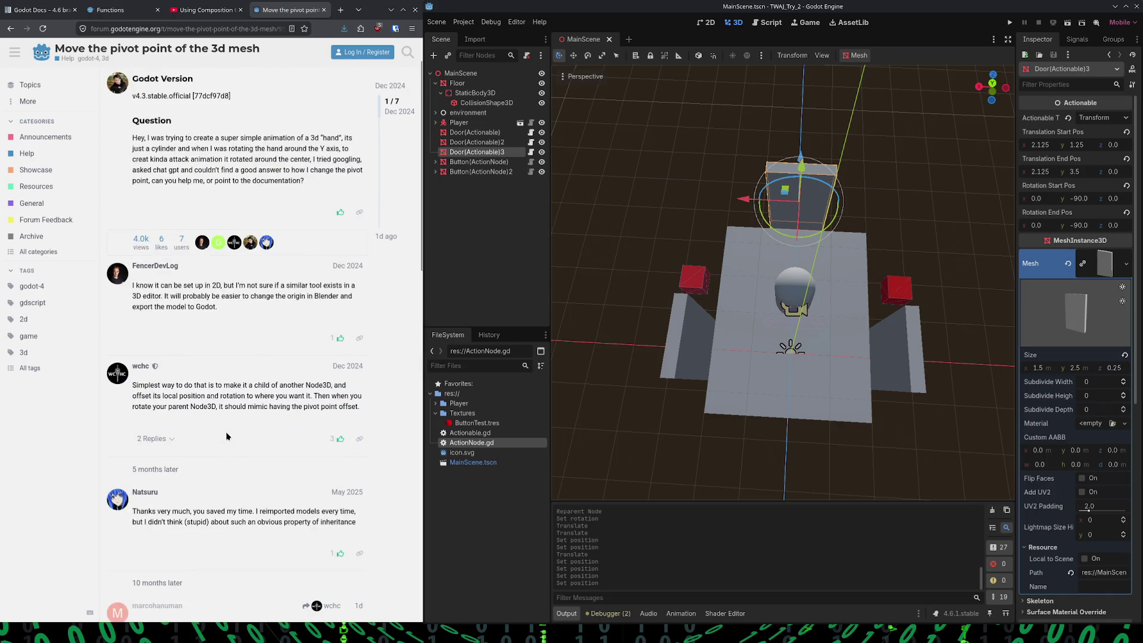
scroll(226, 433, up, 1)
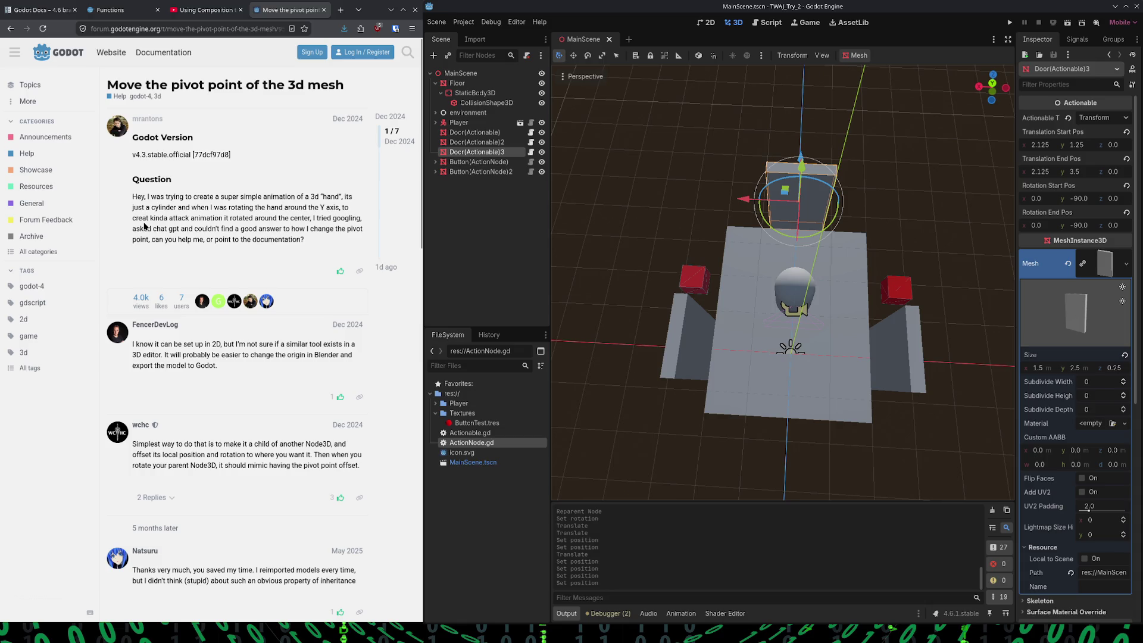
scroll(275, 385, down, 1)
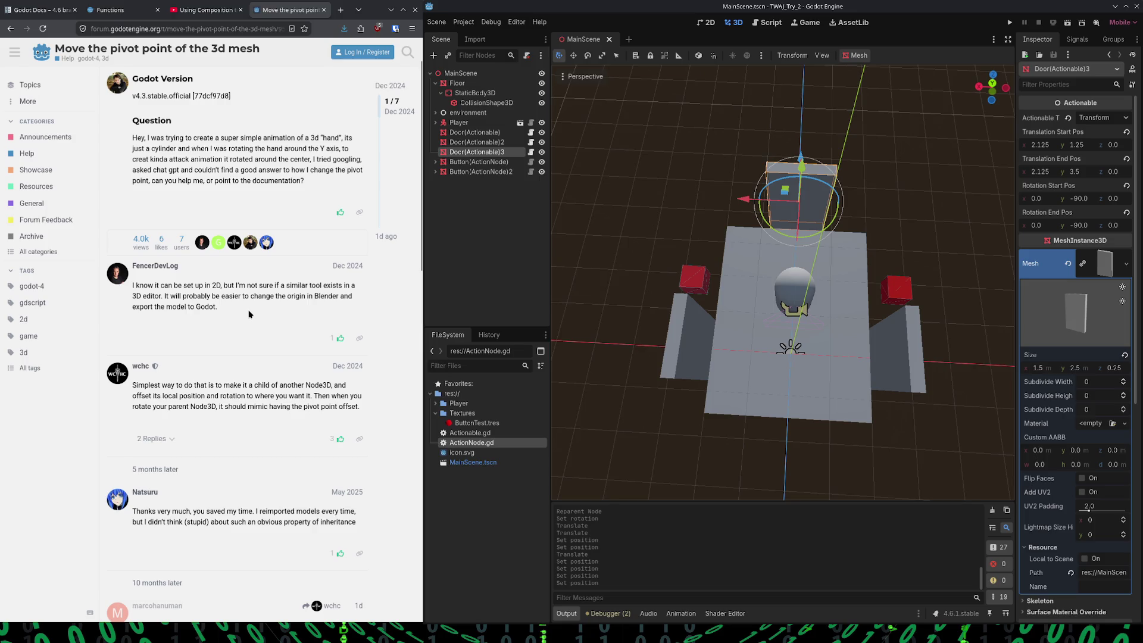
scroll(249, 314, down, 1)
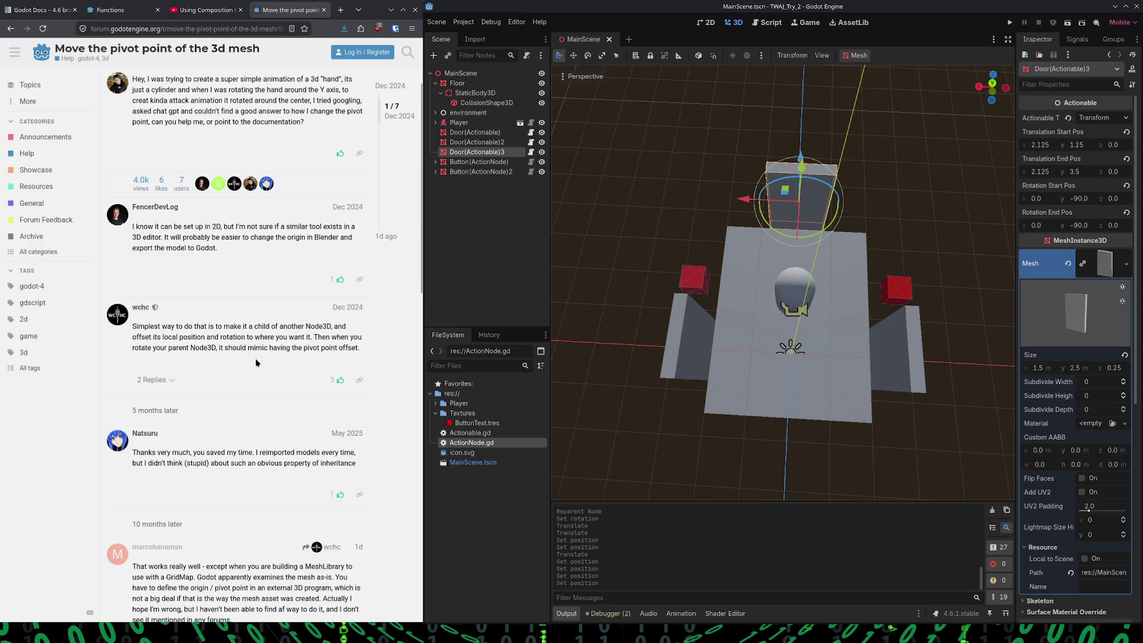
scroll(254, 355, down, 1)
scroll(255, 355, down, 5)
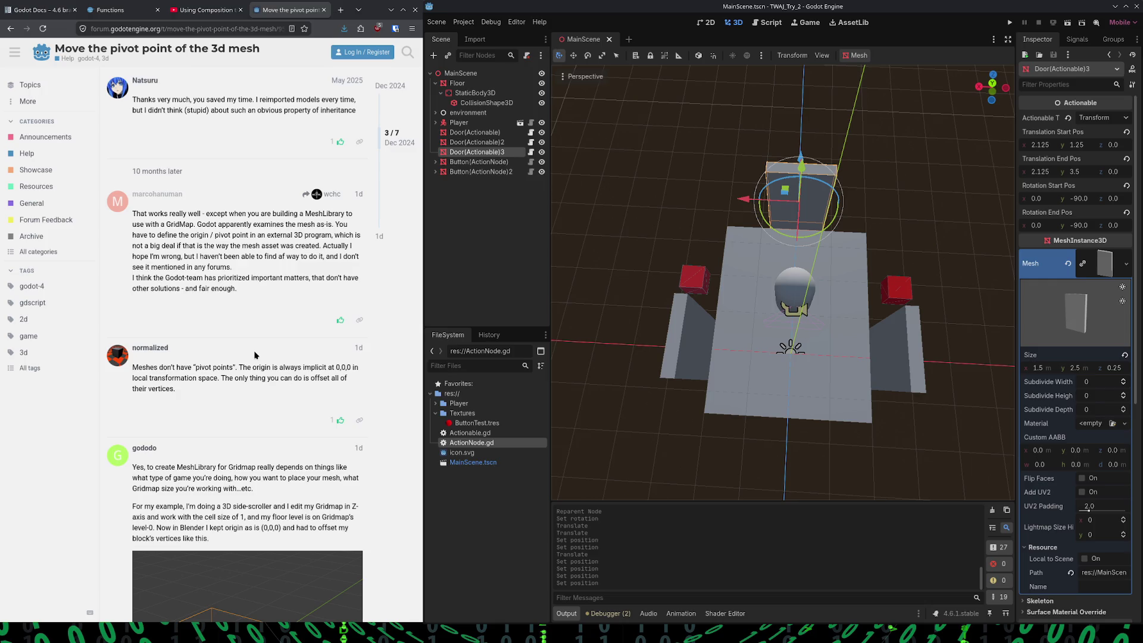
scroll(254, 356, down, 3)
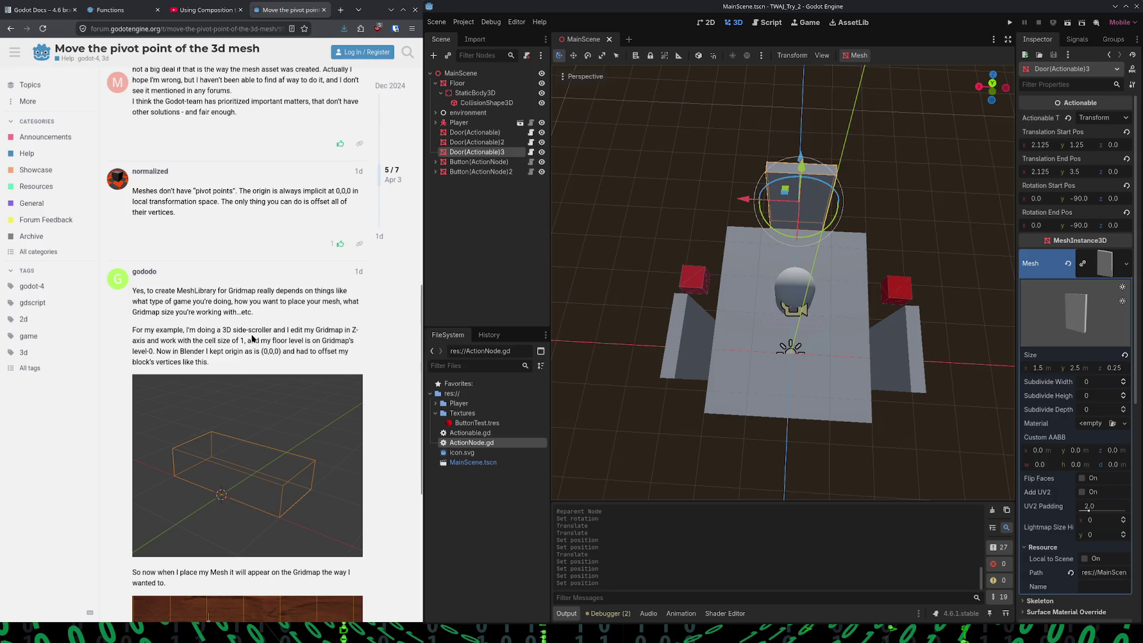
scroll(250, 337, down, 5)
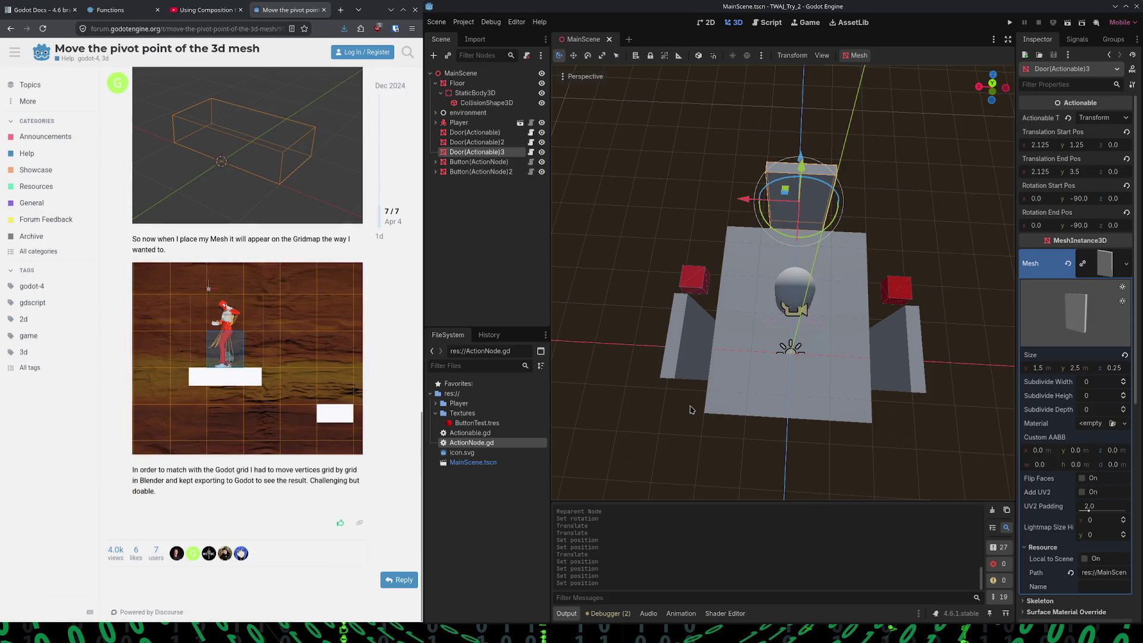
click(470, 241)
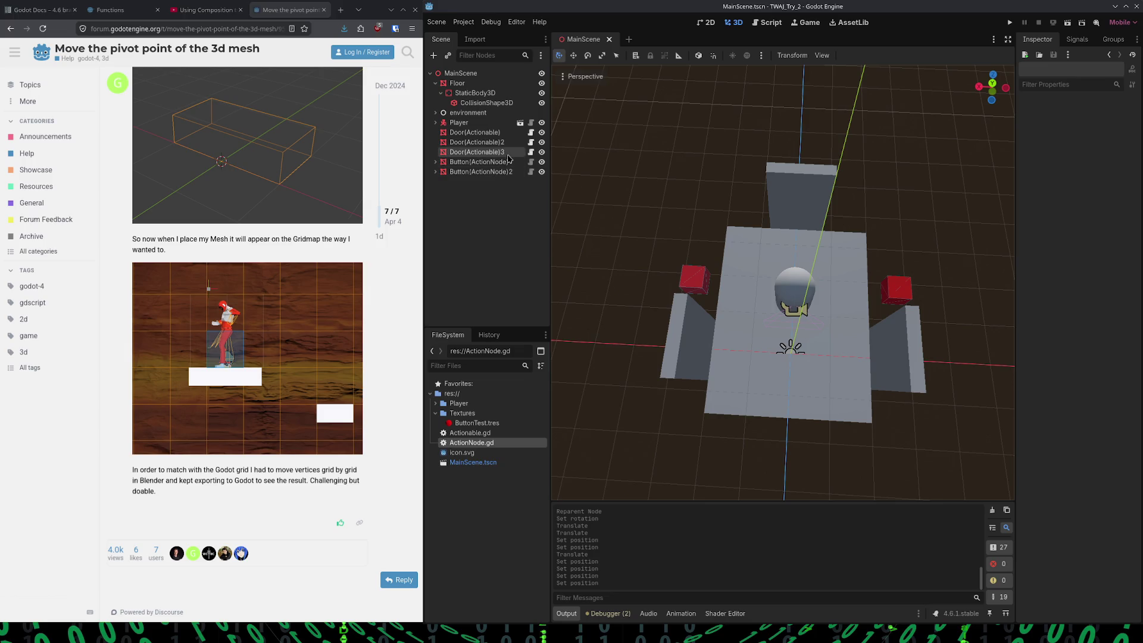
Add a Node3D under MainScene, move Door(Actionable)3 into it, and rename it Offset
click(463, 73)
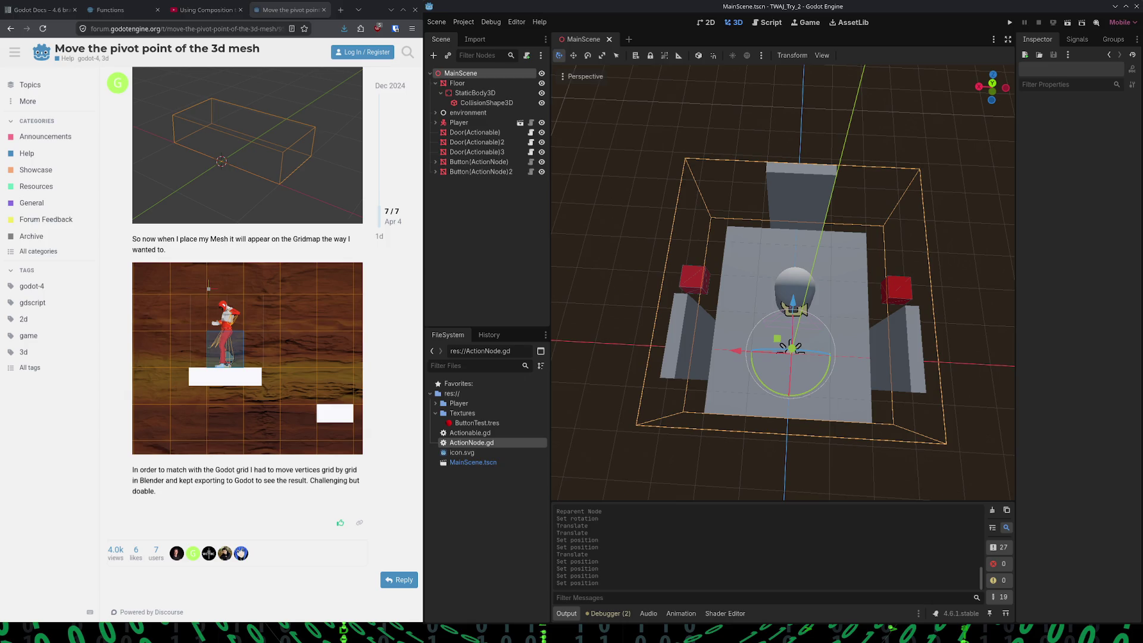
key(Return)
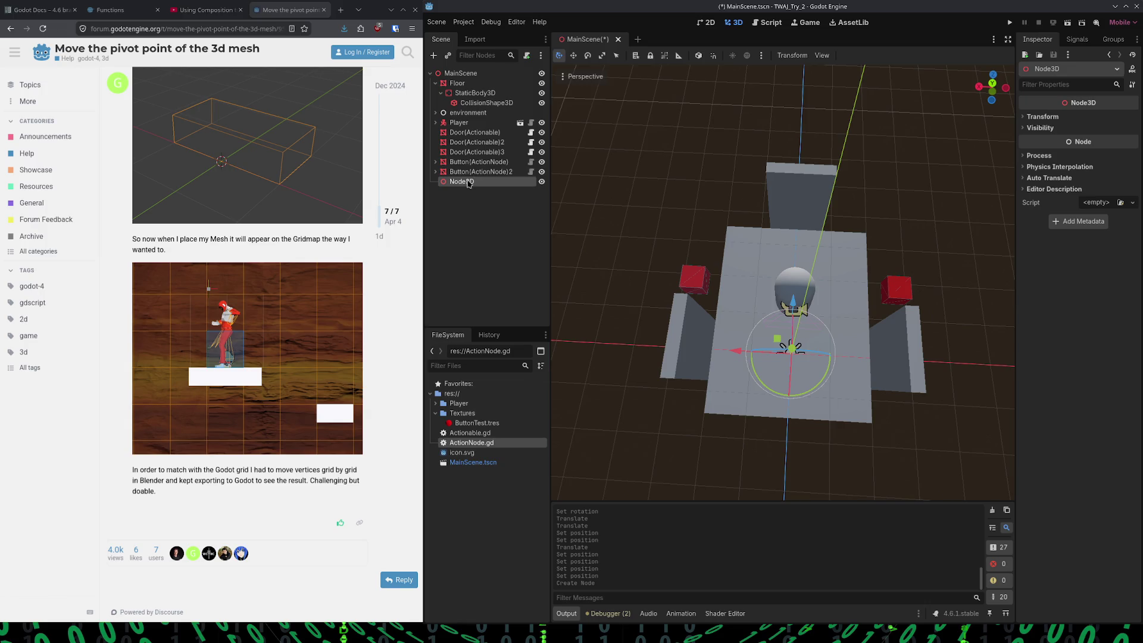
mouse_move(466, 156)
mouse_down()
mouse_move(464, 181)
mouse_move(461, 128)
mouse_up()
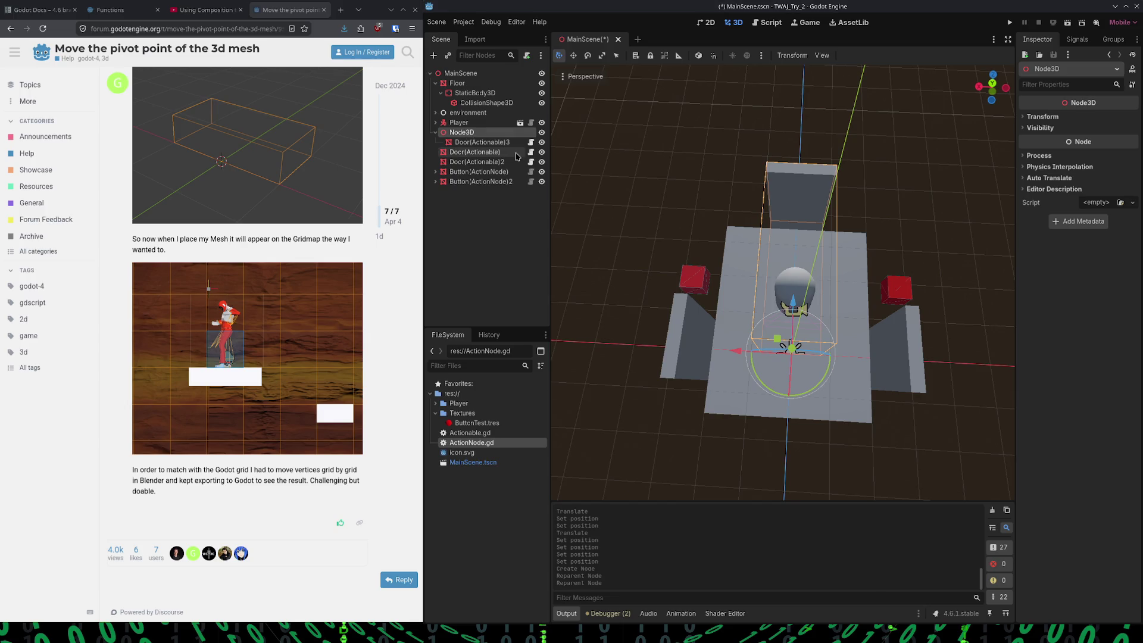
key(F2)
text(Offset)
key(Return)
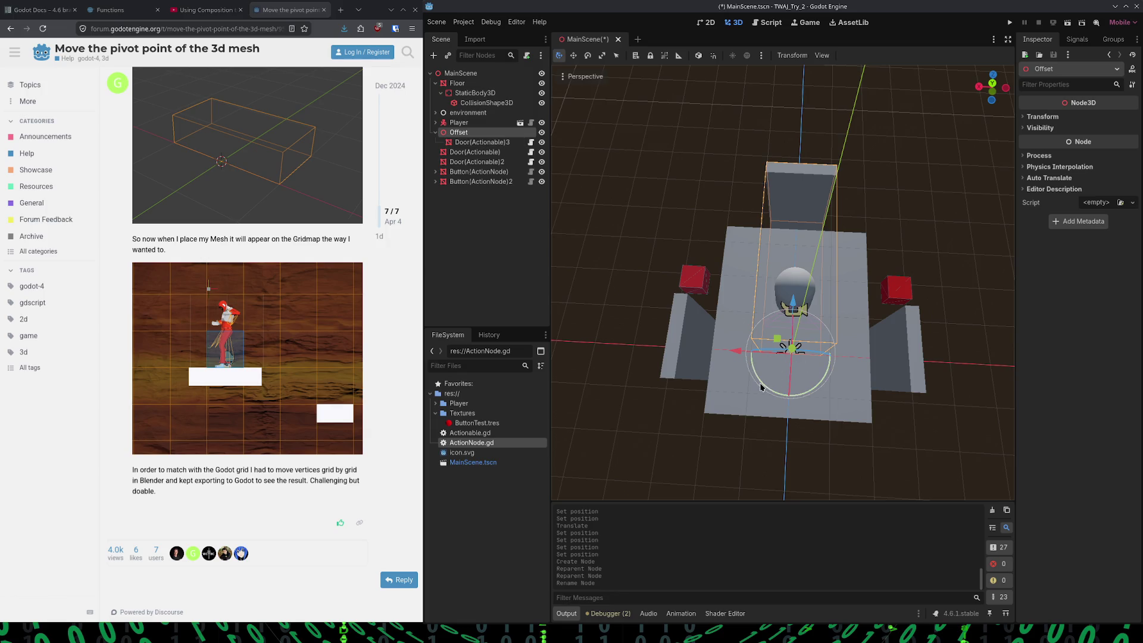
Test-rotate Offset to see the door swing, undo it, and show its transform
drag(819, 384, 789, 394)
key(ctrl+z)
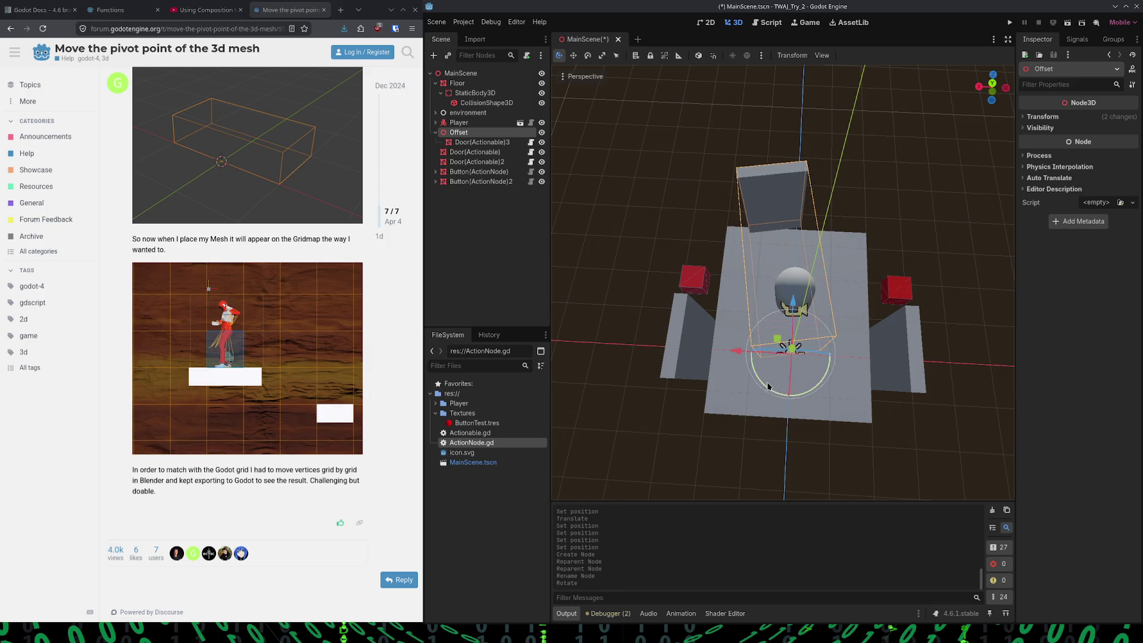
click(1042, 117)
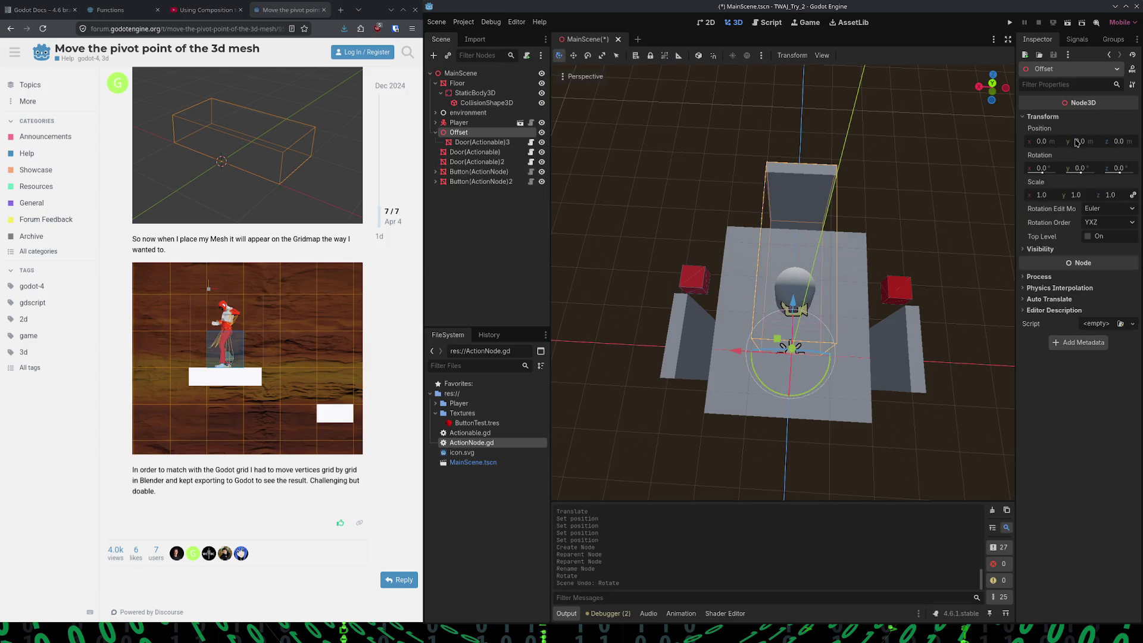
Try setting Door(Actionable)3's y and z position to 0, then undo the change
click(1042, 142)
click(484, 143)
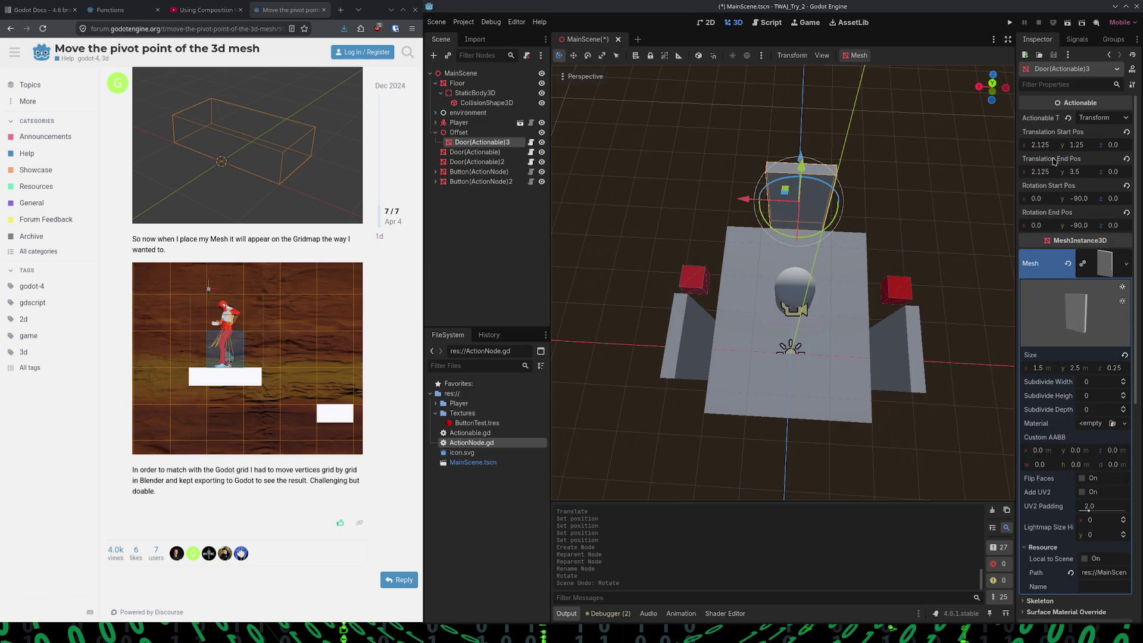
scroll(1045, 469, down, 5)
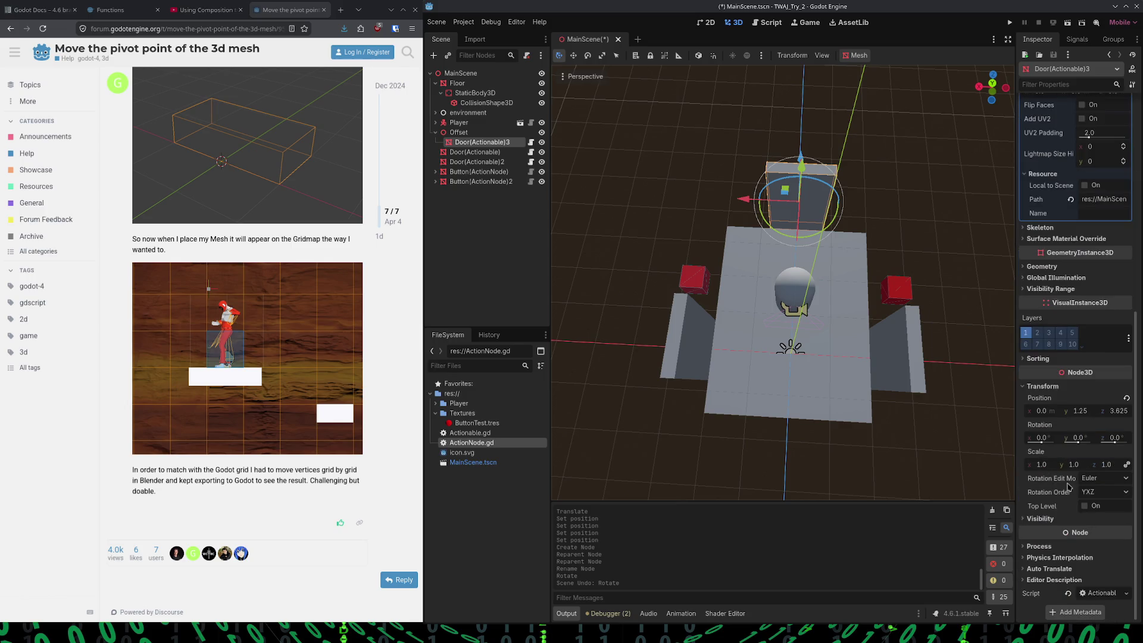
click(1082, 411)
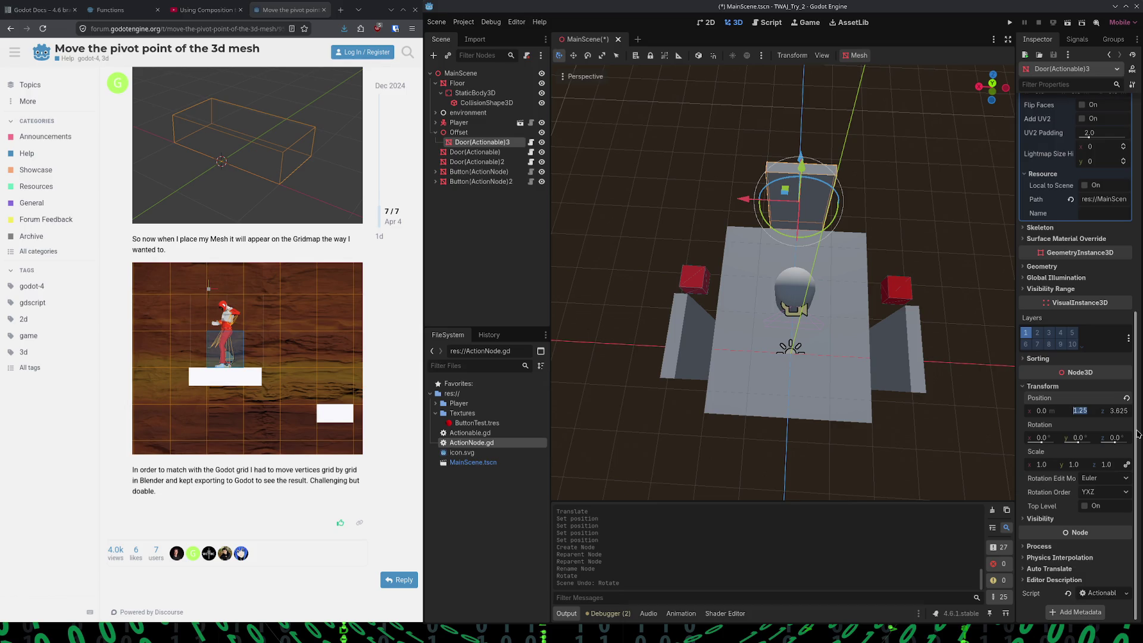
text(0)
key(Return)
click(1125, 410)
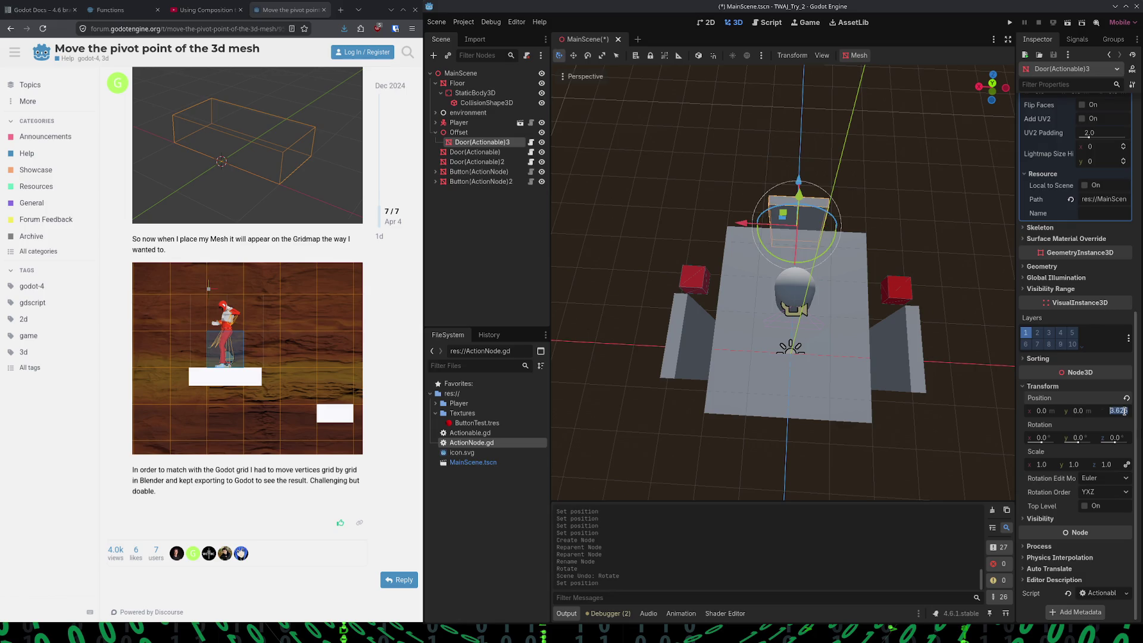
text(0)
key(Return)
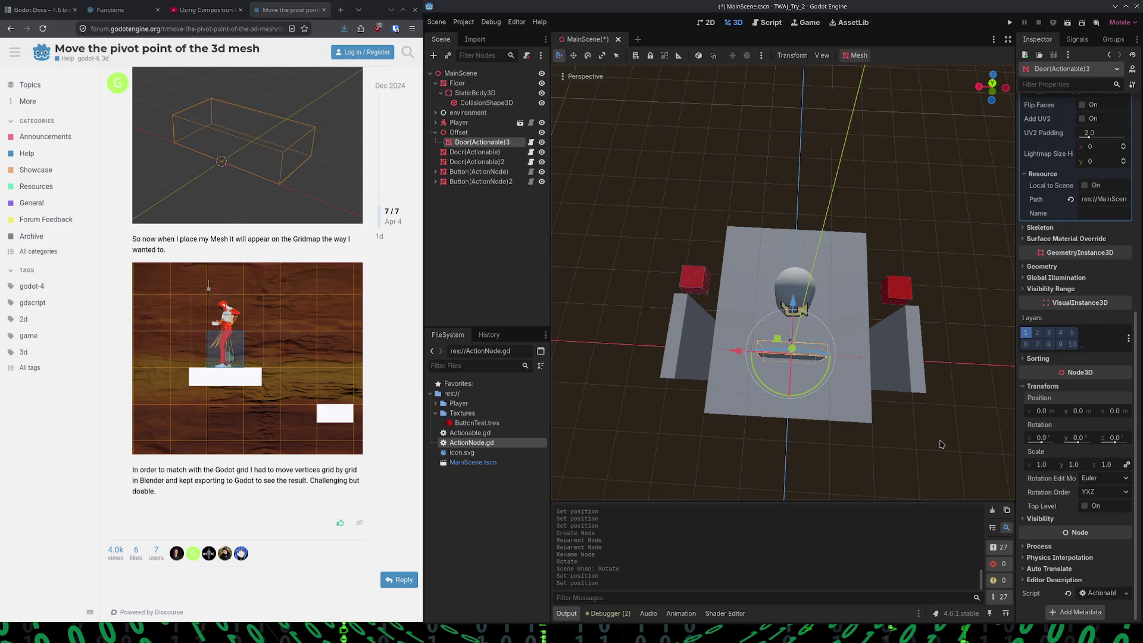
click(495, 134)
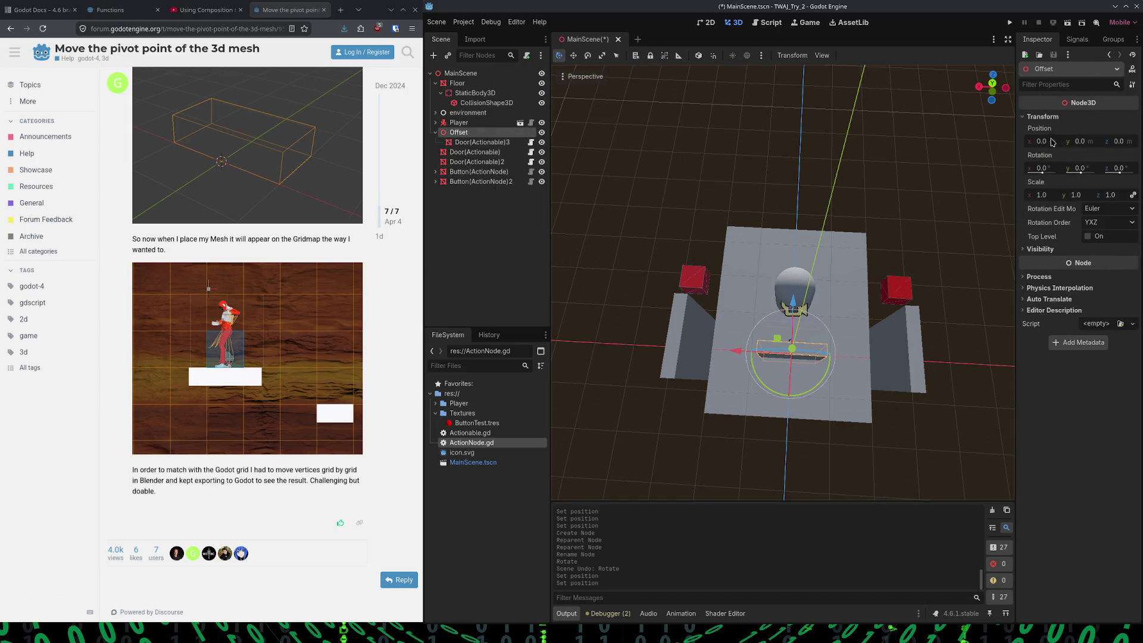
click(462, 142)
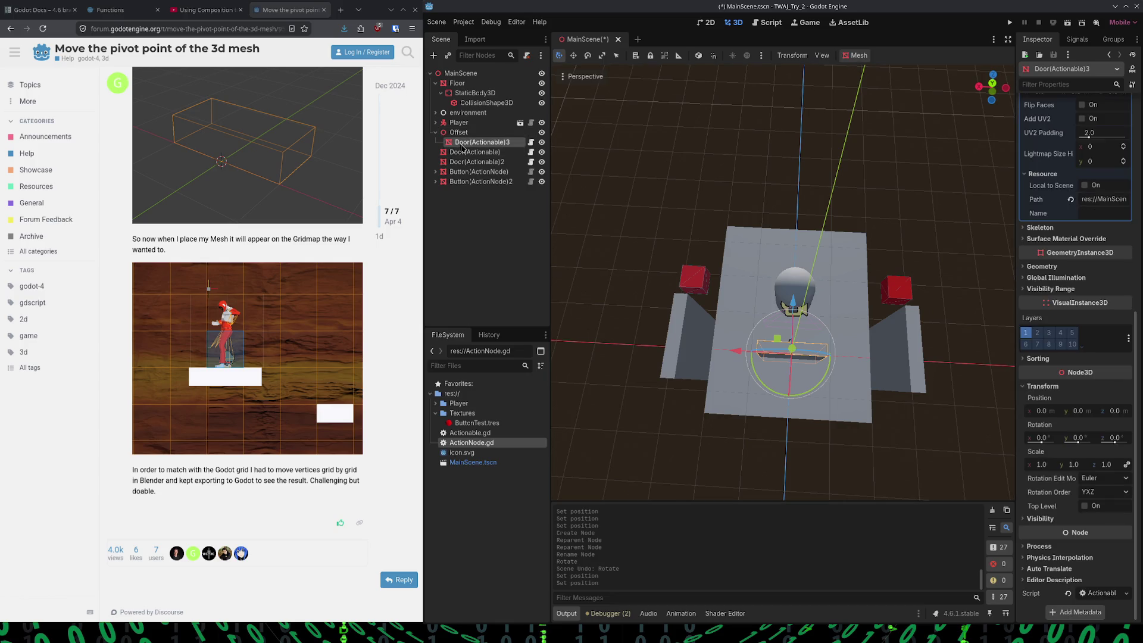
key(ctrl+z)
key(ctrl+z)
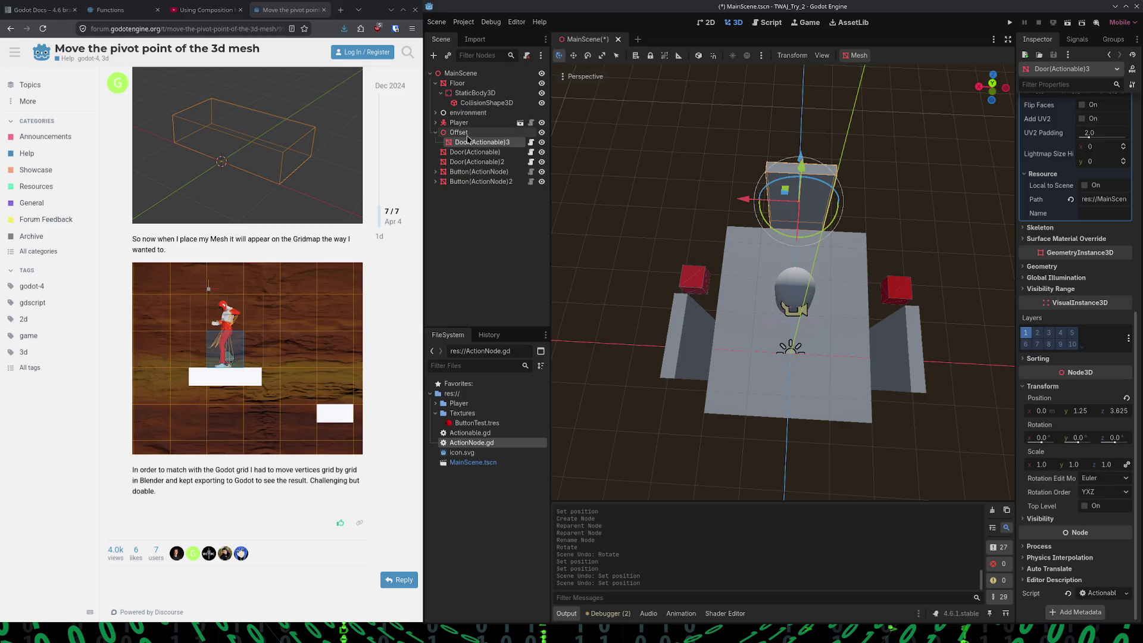
Set Offset's position to y 1.25 and z 3.625, then orbit to check the door
click(468, 135)
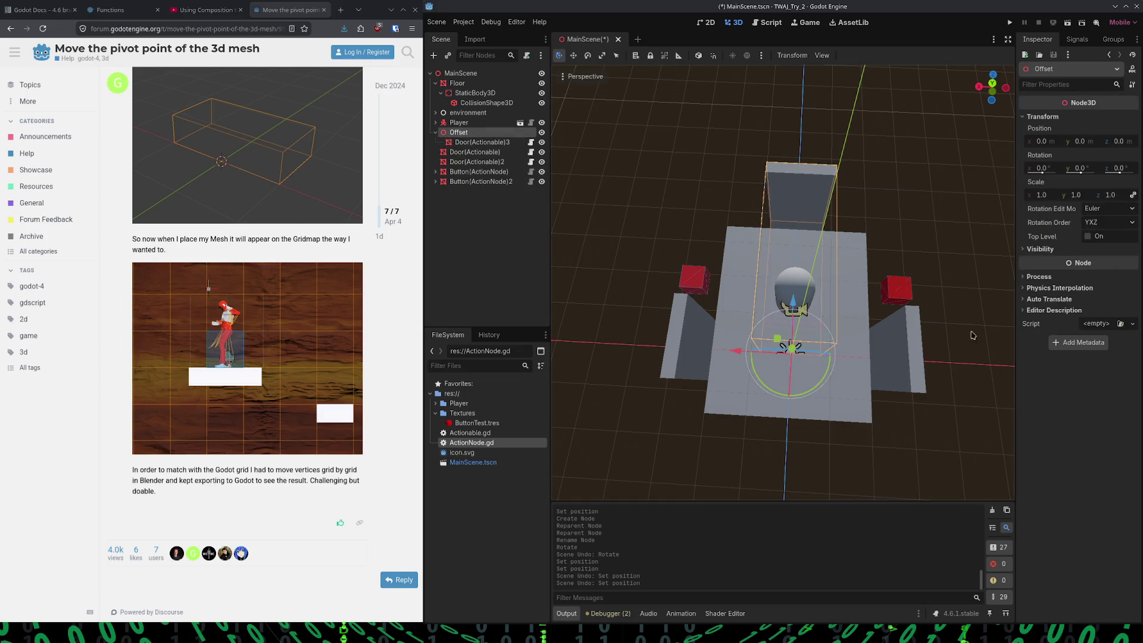
click(1088, 141)
text(1.25)
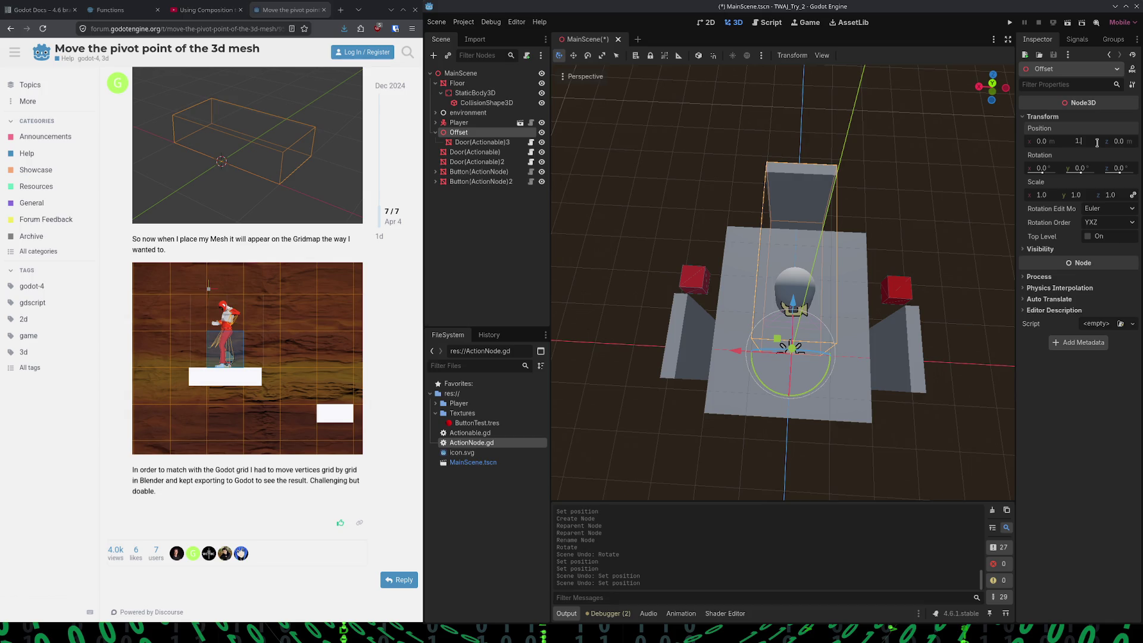
key(Return)
click(1121, 141)
text(3.6)
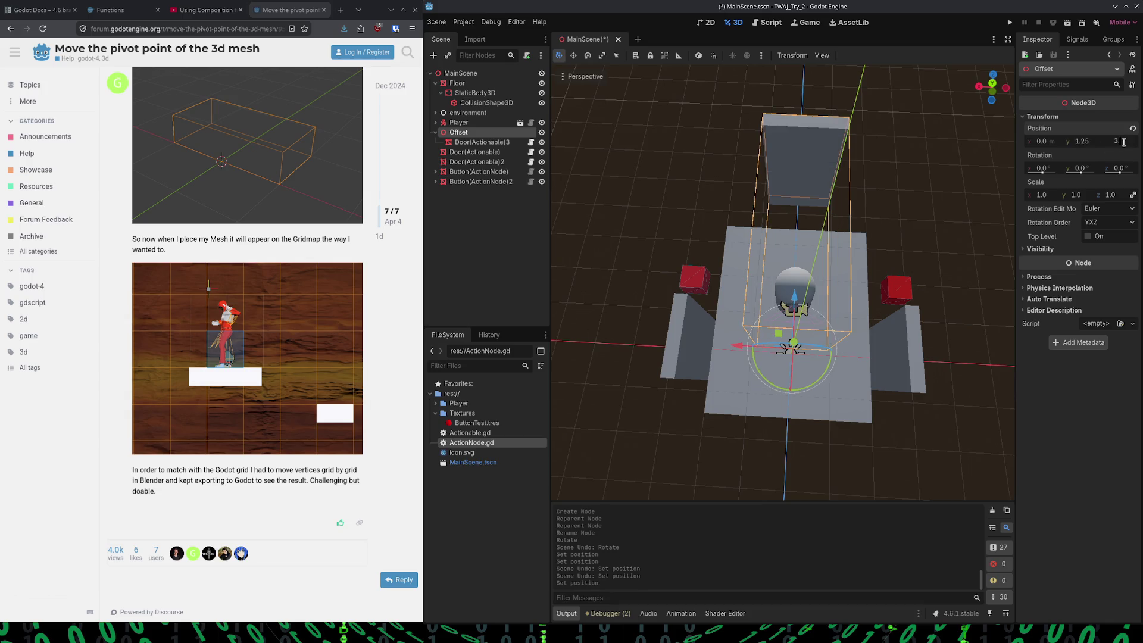
text(25)
key(Return)
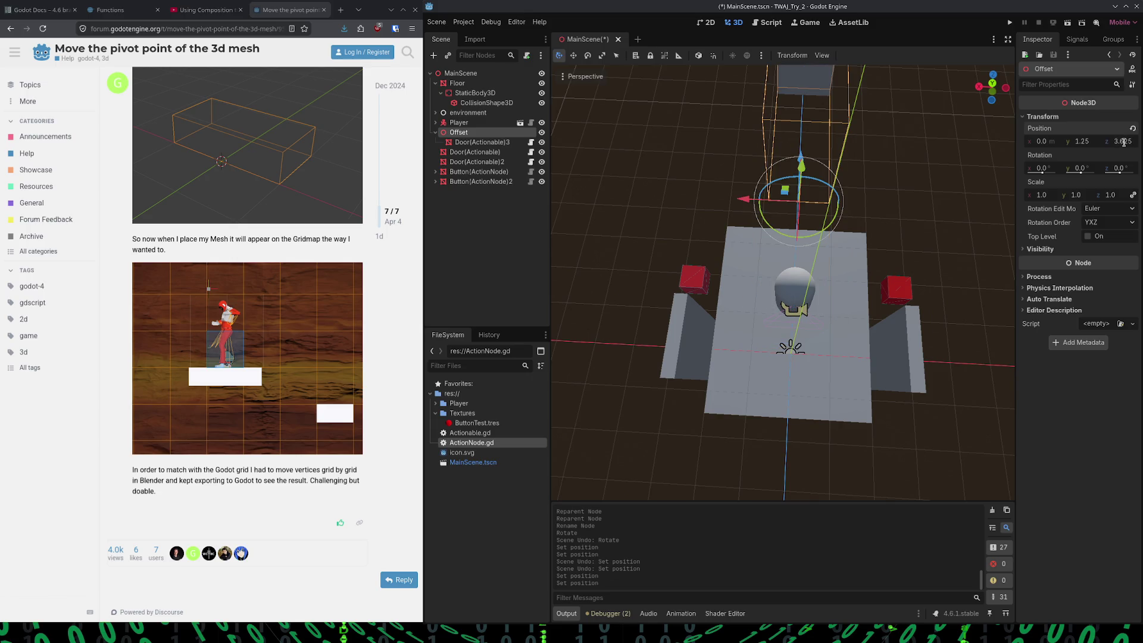
mouse_move(911, 244)
mouse_down()
mouse_move(821, 226)
mouse_move(834, 155)
mouse_move(797, 161)
mouse_move(756, 169)
mouse_move(780, 268)
mouse_up()
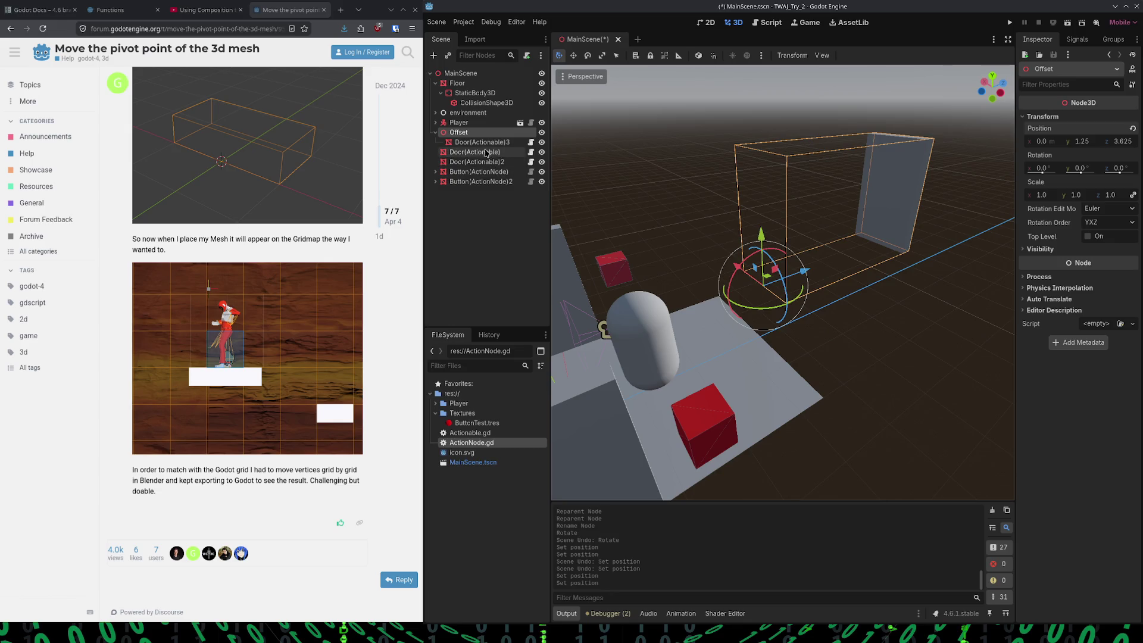
Set Door(Actionable)3's local y and z position to 0 and save the scene
click(524, 142)
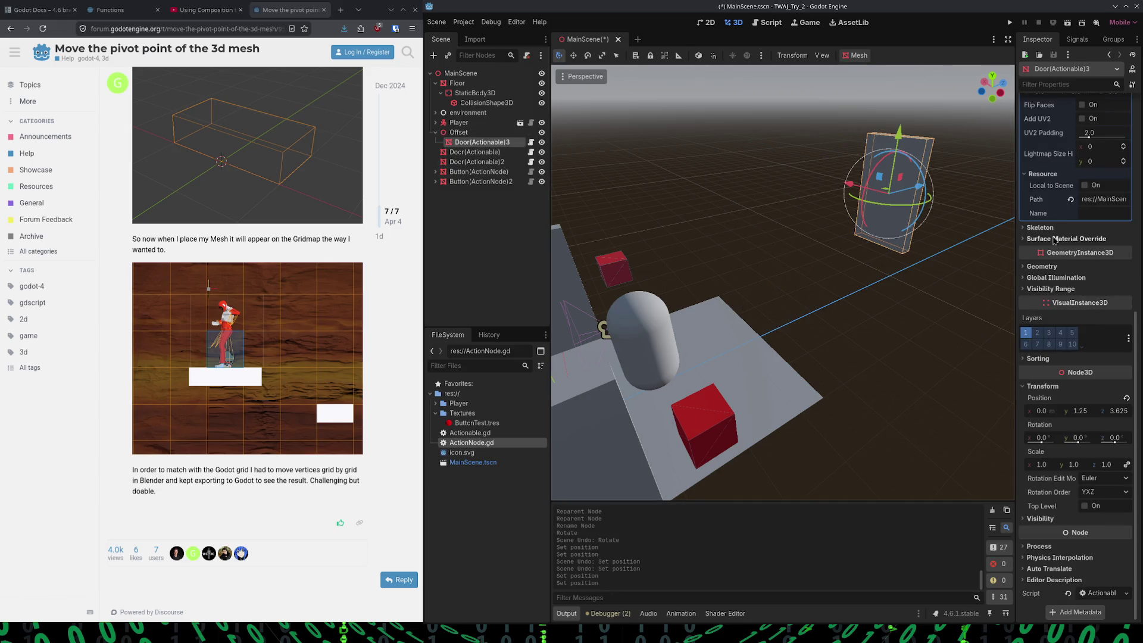
click(1078, 411)
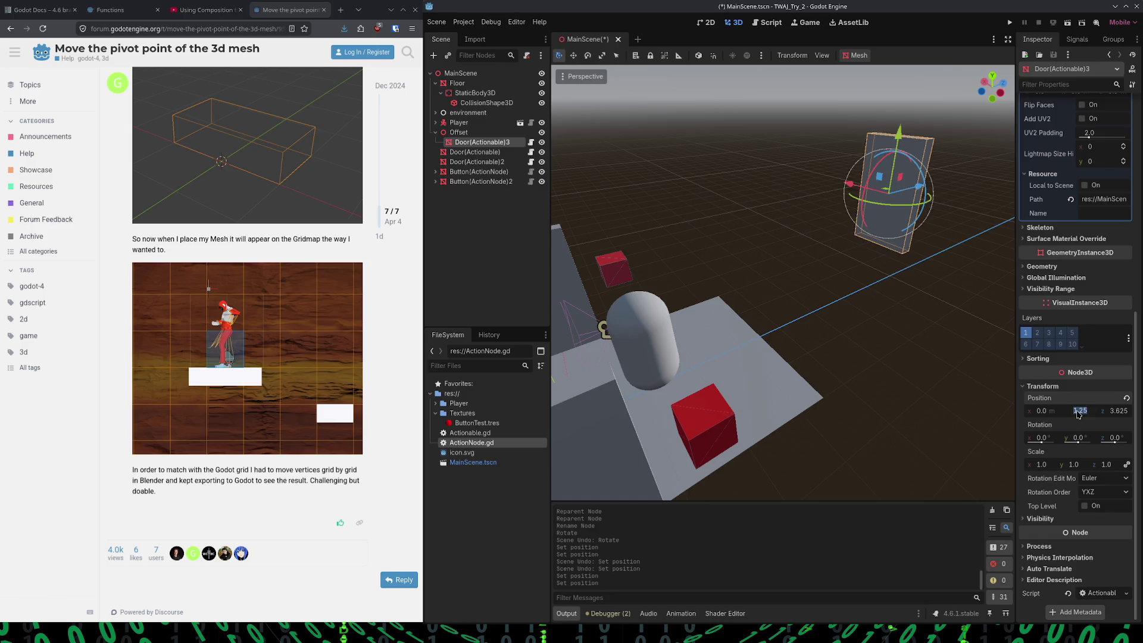
text(0)
key(Return)
click(1112, 411)
text(0)
key(Return)
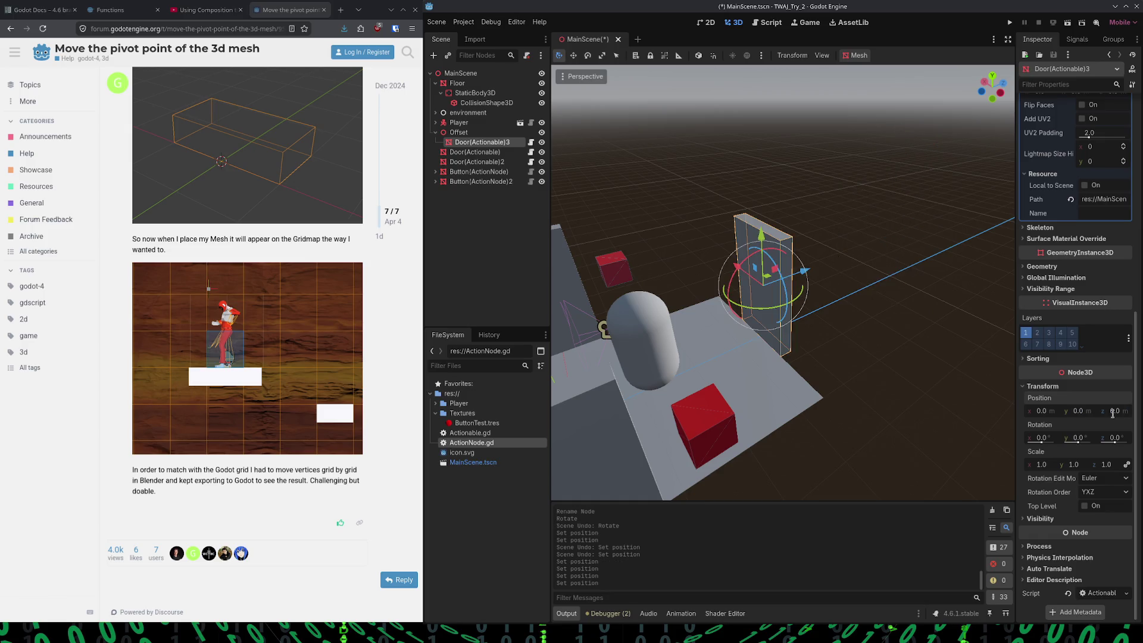
key(ctrl+s)
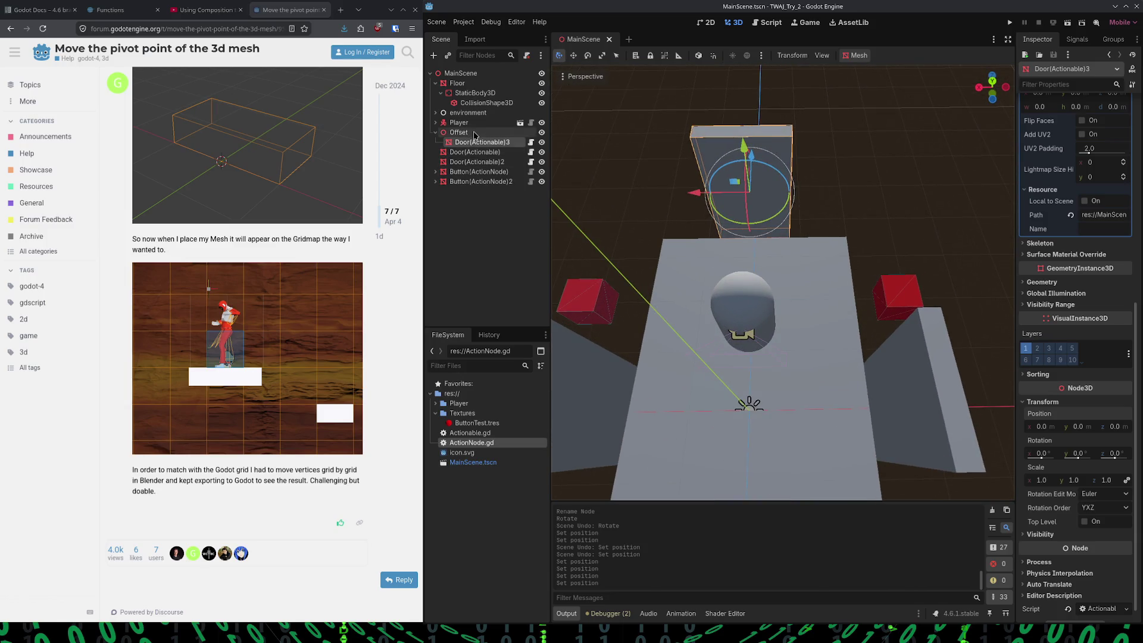
Set the door's local x position to -0.75 and save MainScene
scroll(1086, 171, up, 5)
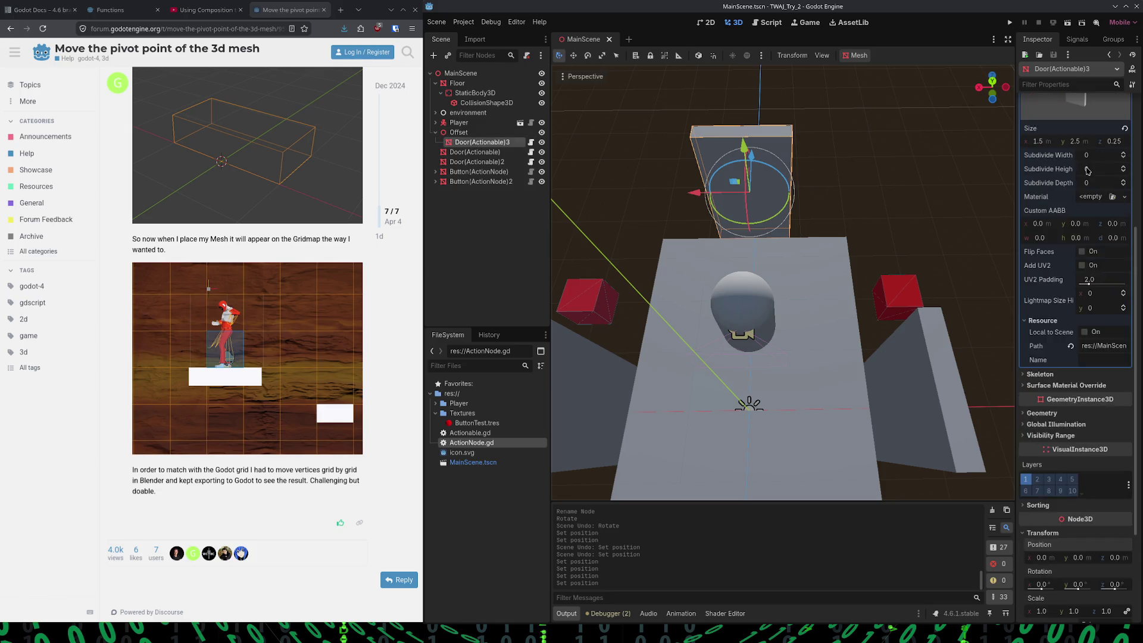
scroll(1112, 252, down, 5)
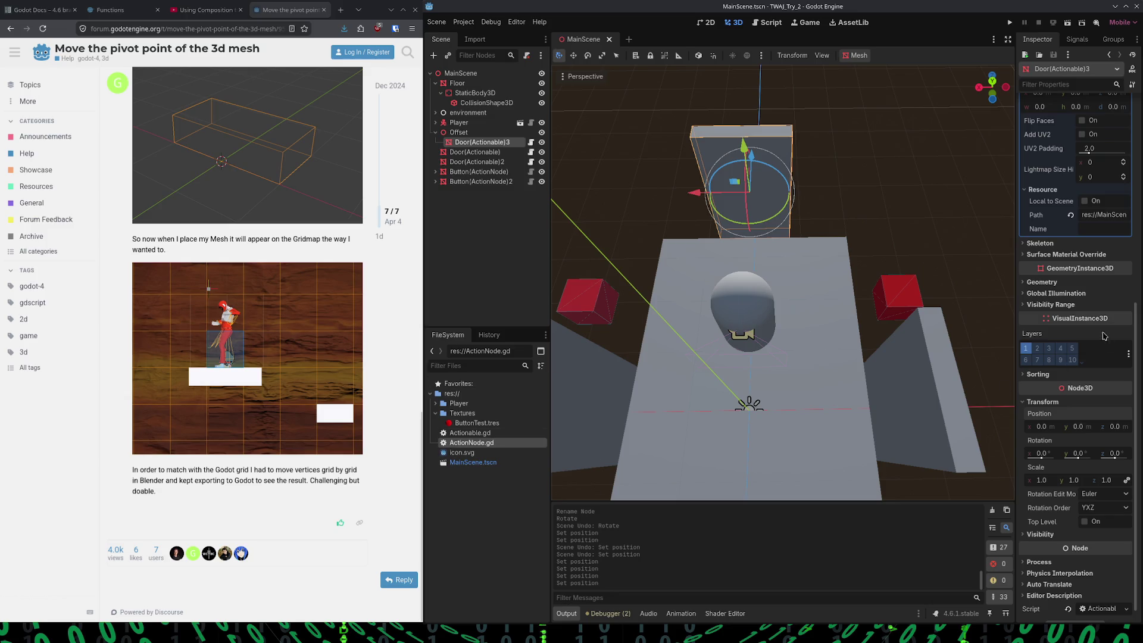
scroll(1110, 261, up, 2)
scroll(1108, 262, down, 2)
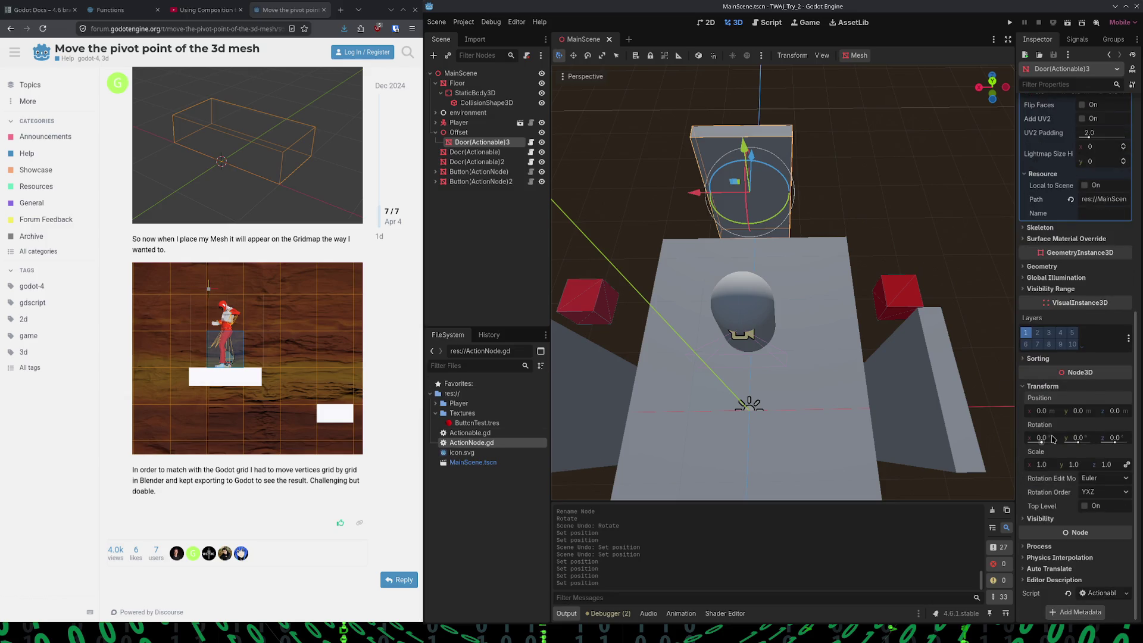
click(1041, 415)
key(BackSpace)
text(75)
key(Return)
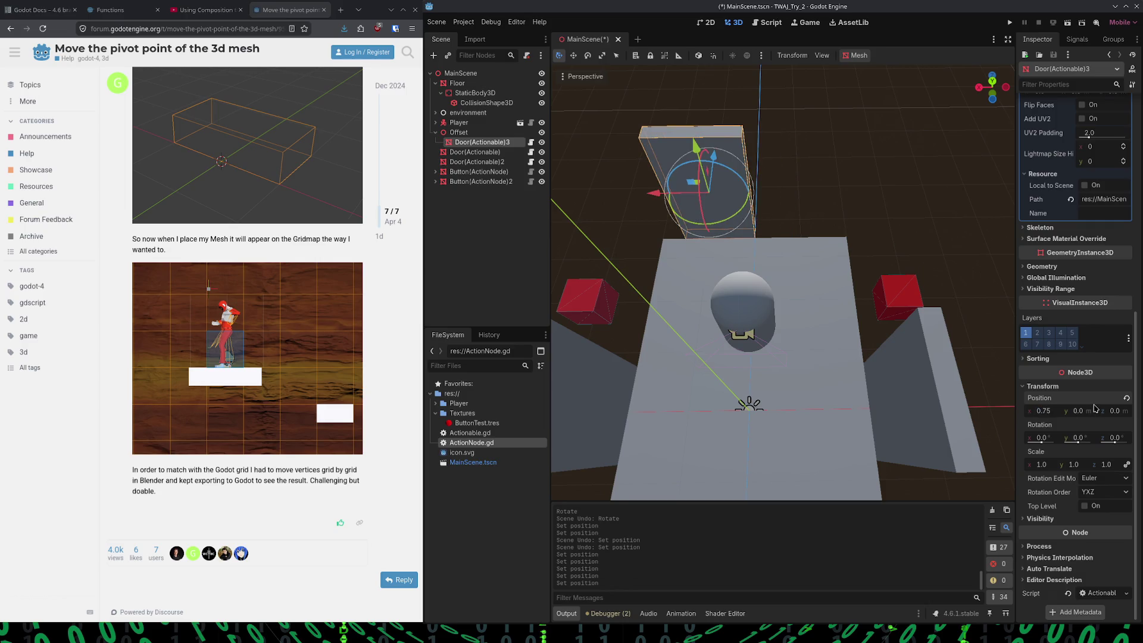
click(1052, 410)
text(-0)
key(Return)
key(ctrl+s)
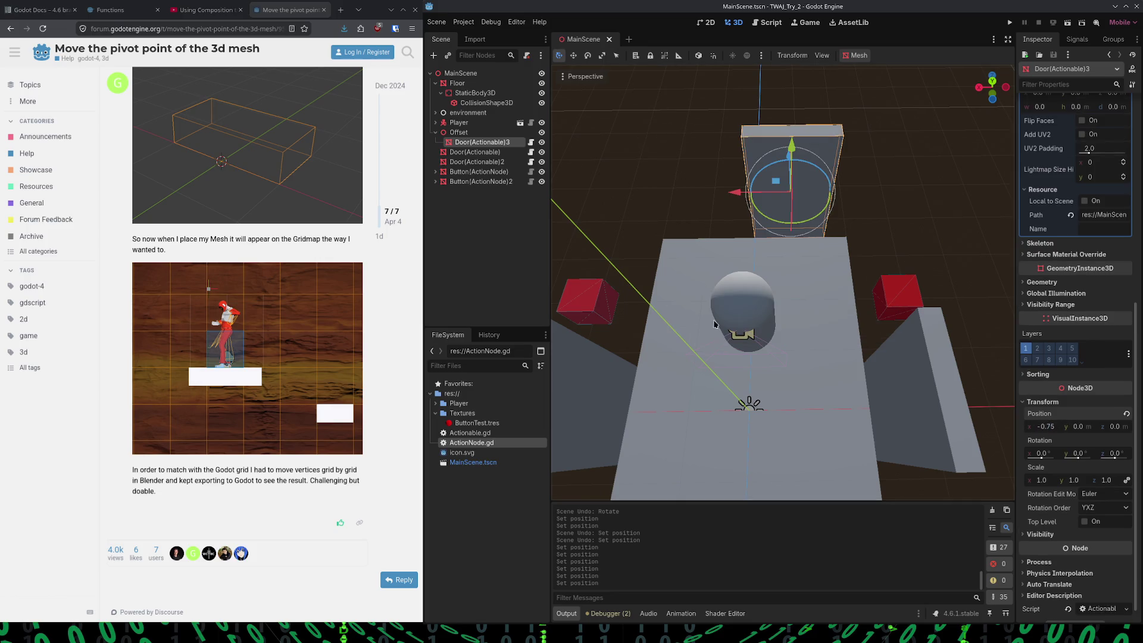
Test-rotate the Offset hinge node, then undo the rotation
click(458, 132)
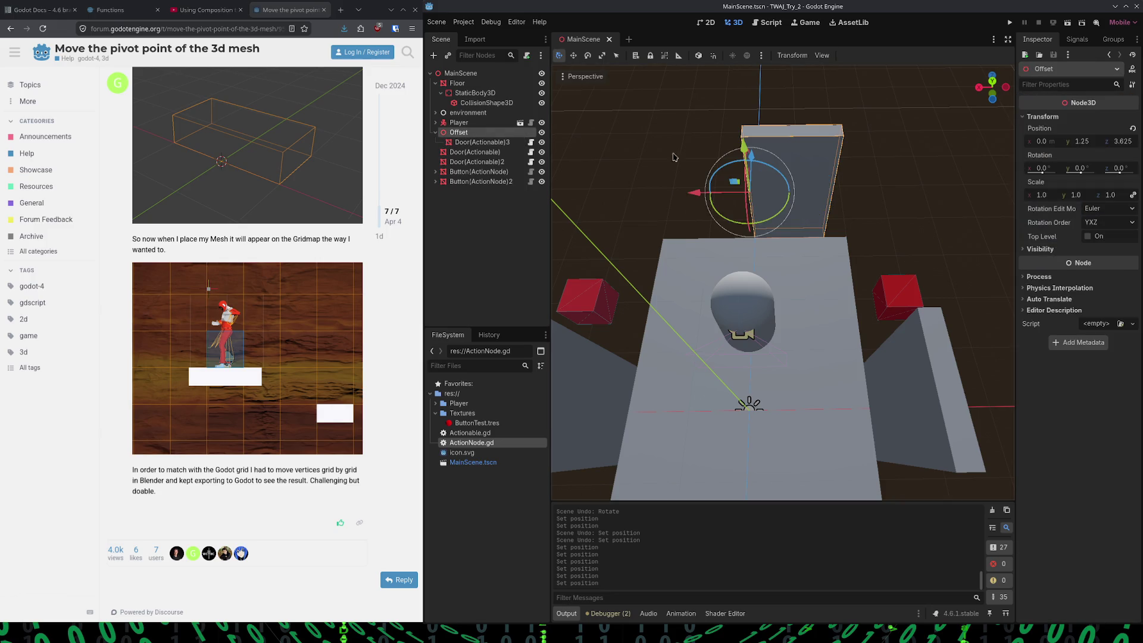
mouse_move(725, 219)
mouse_down()
mouse_move(772, 221)
mouse_move(768, 235)
mouse_up()
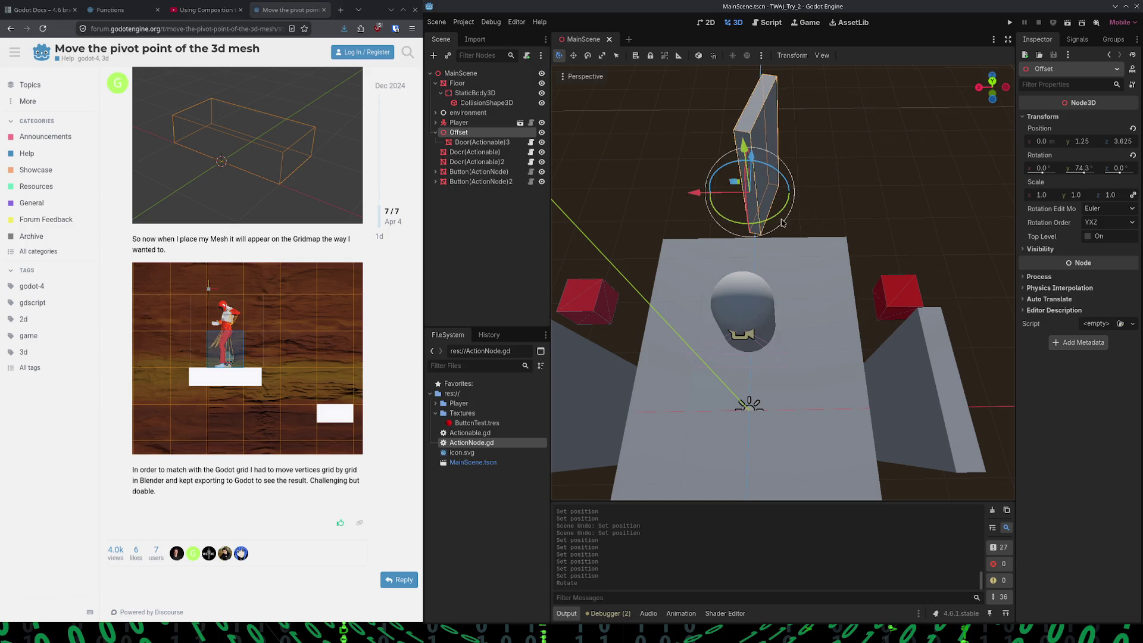
key(ctrl+z)
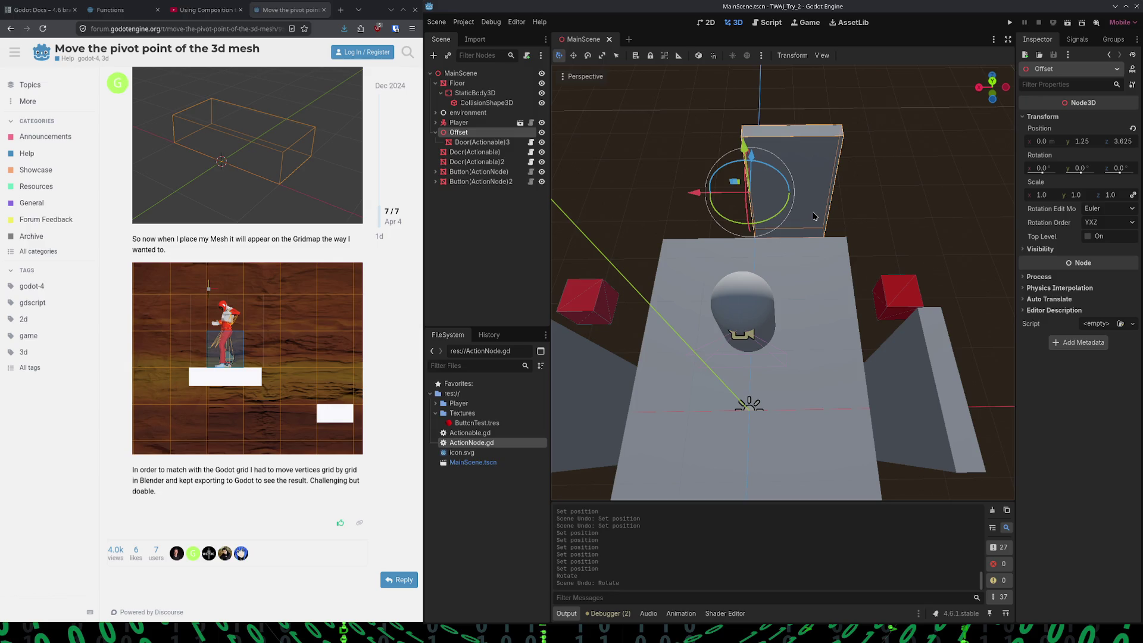
mouse_move(688, 232)
mouse_down()
mouse_move(916, 268)
mouse_move(714, 237)
mouse_up()
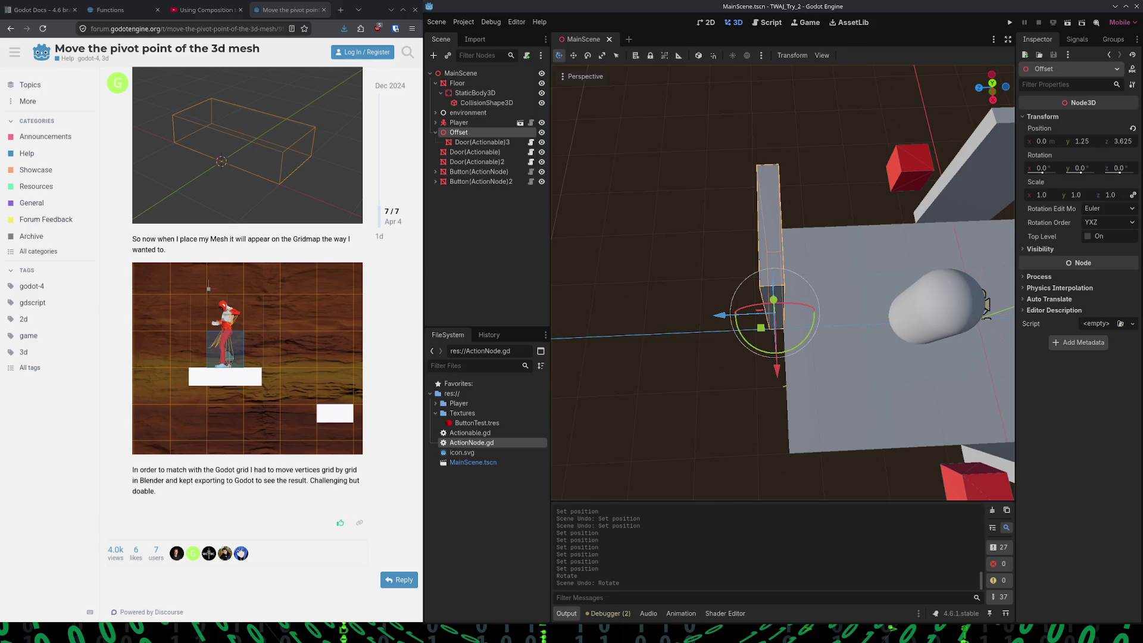
Set Door(Actionable)3's z position to 0.125 and Offset's z to 3.5, then save
click(488, 141)
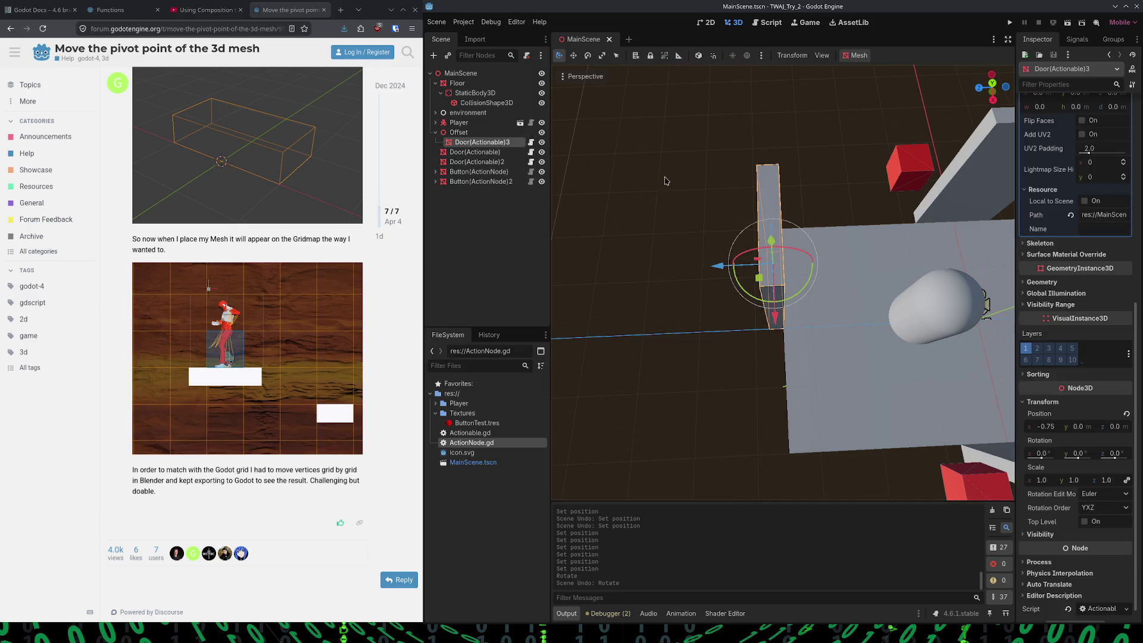
scroll(1097, 293, up, 5)
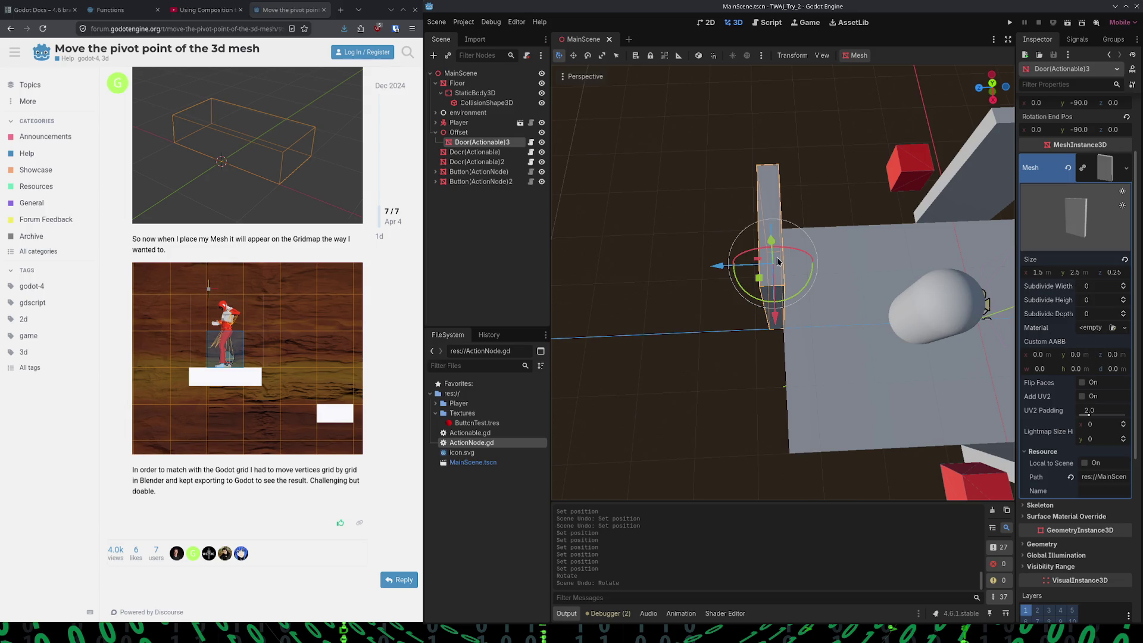
scroll(1098, 390, down, 5)
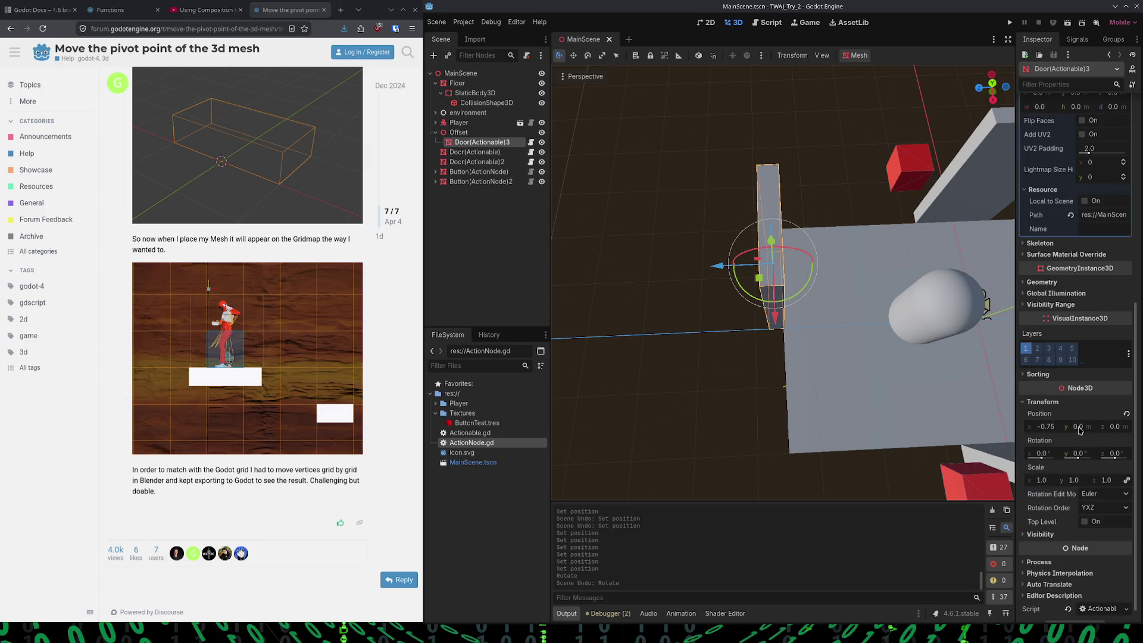
click(1115, 427)
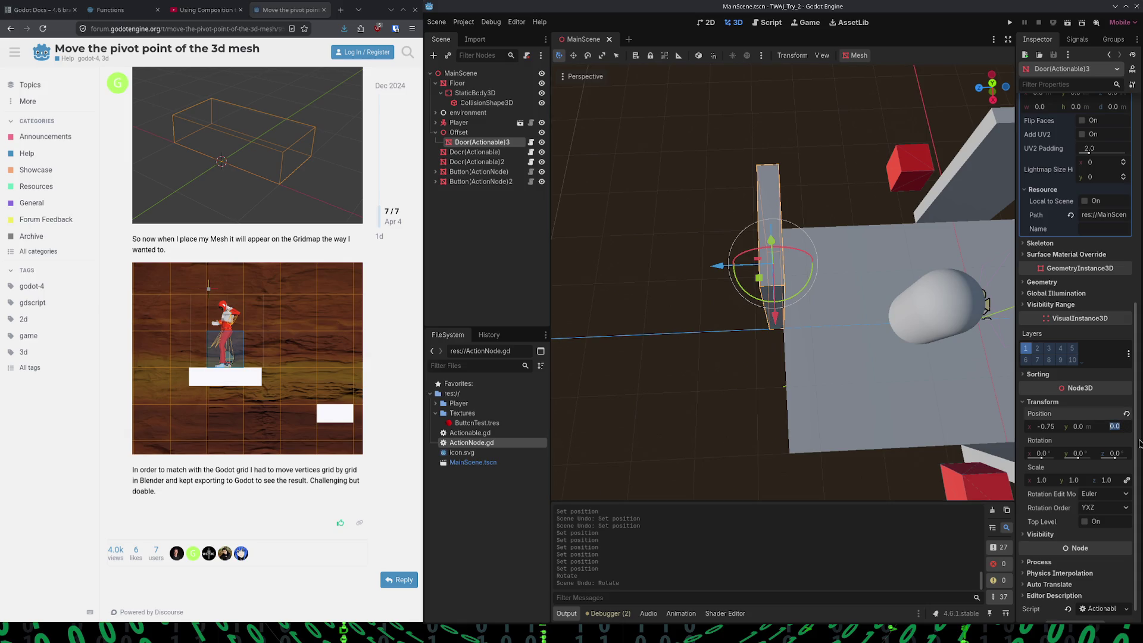
key(Return)
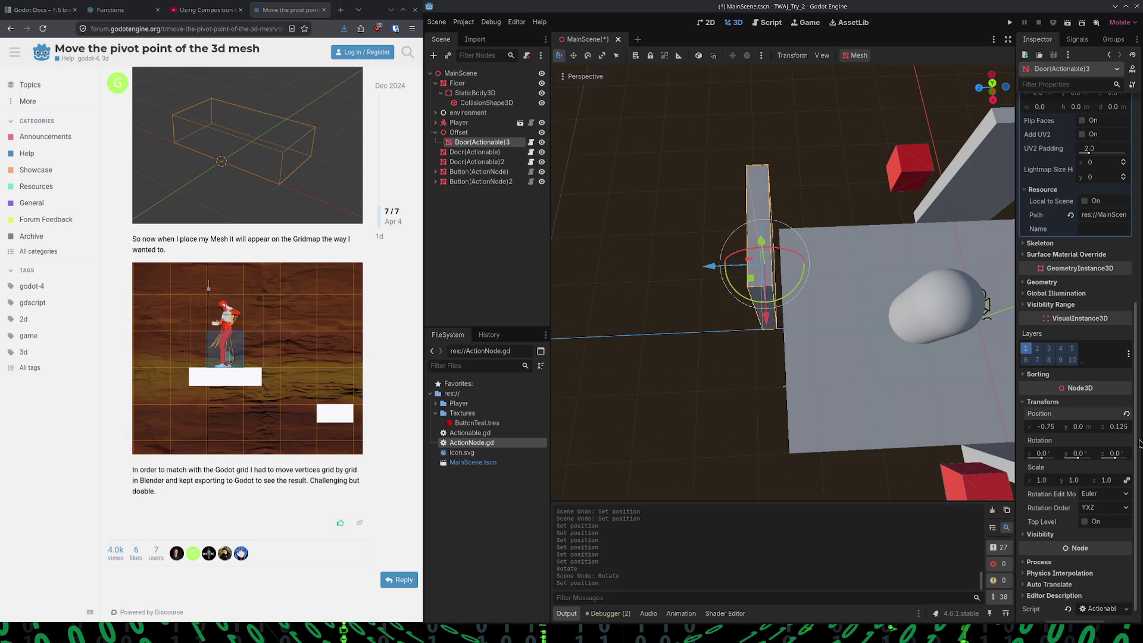
click(474, 136)
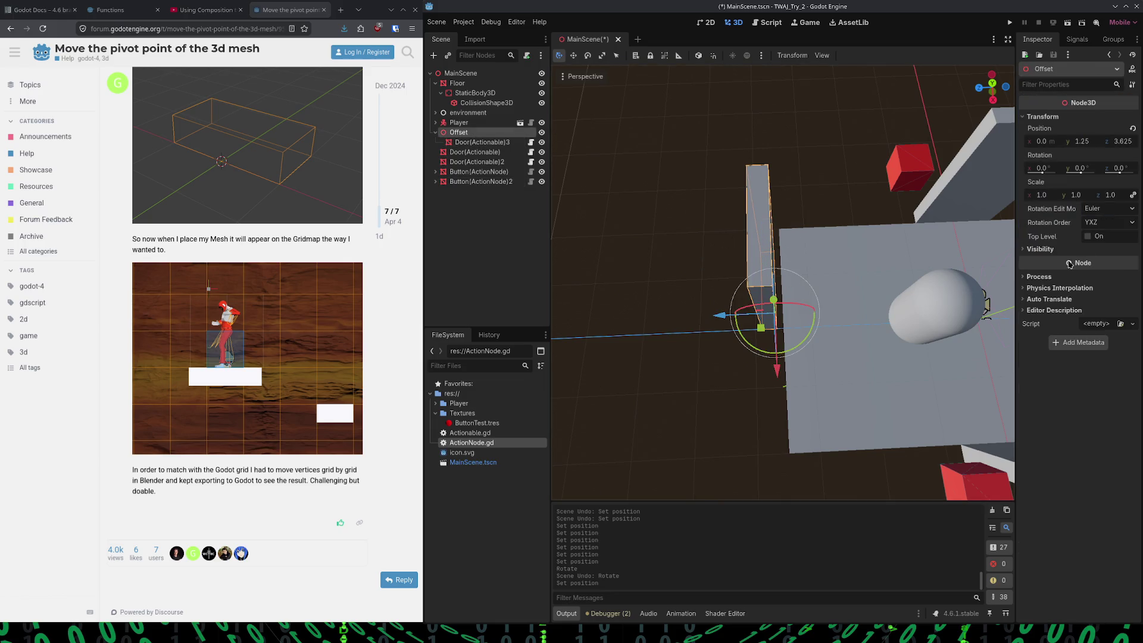
click(1136, 144)
key(End)
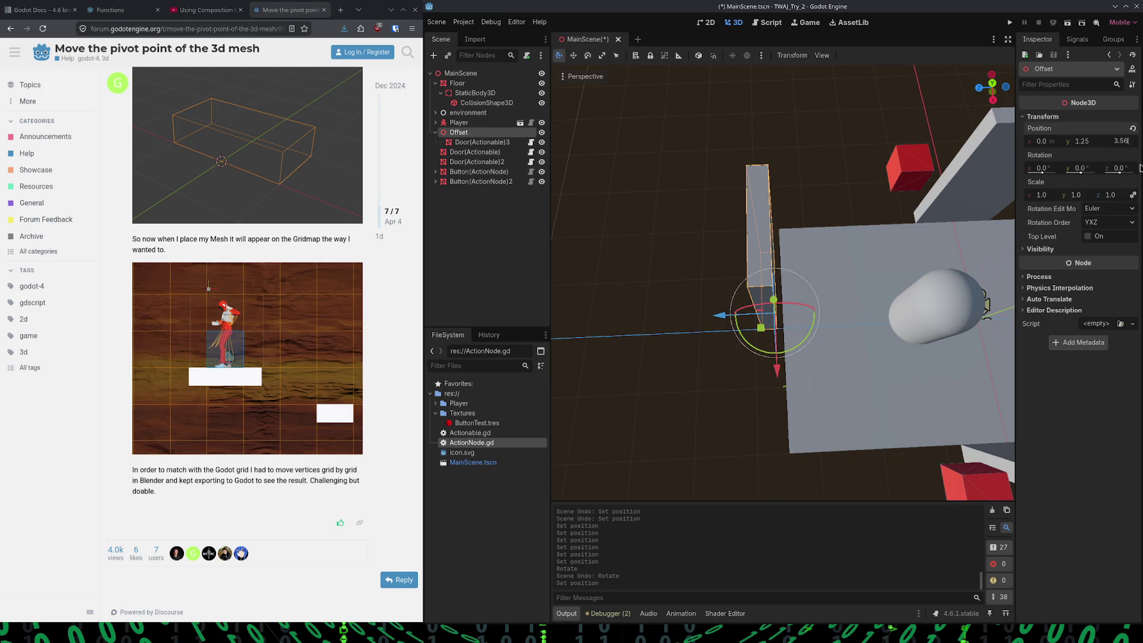
key(Return)
key(ctrl+s)
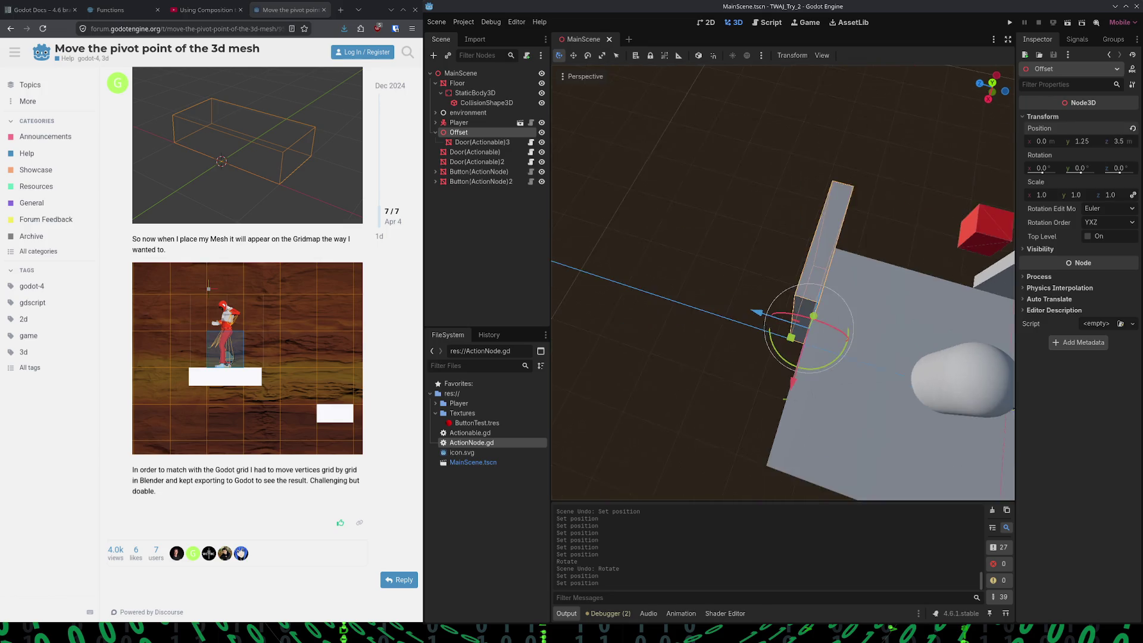
Change the Offset node's z position to 3.75
drag(786, 262, 909, 242)
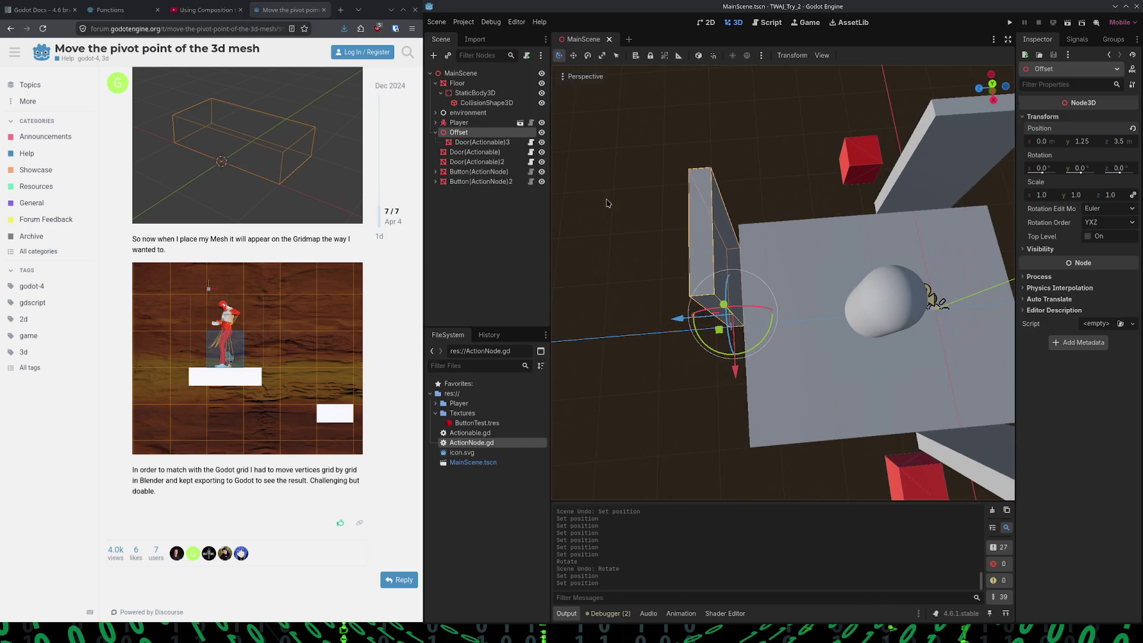
key(ctrl+z)
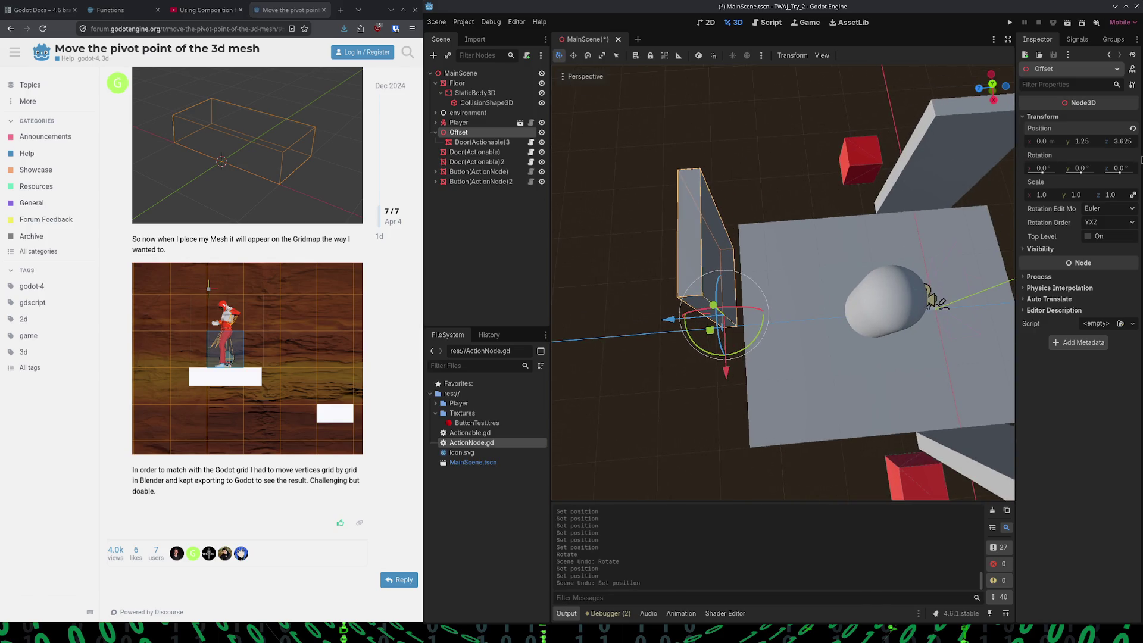
click(1134, 144)
click(1134, 141)
key(BackSpace)
key(Return)
Make the door's z position negative (-0.125) and save MainScene
click(482, 141)
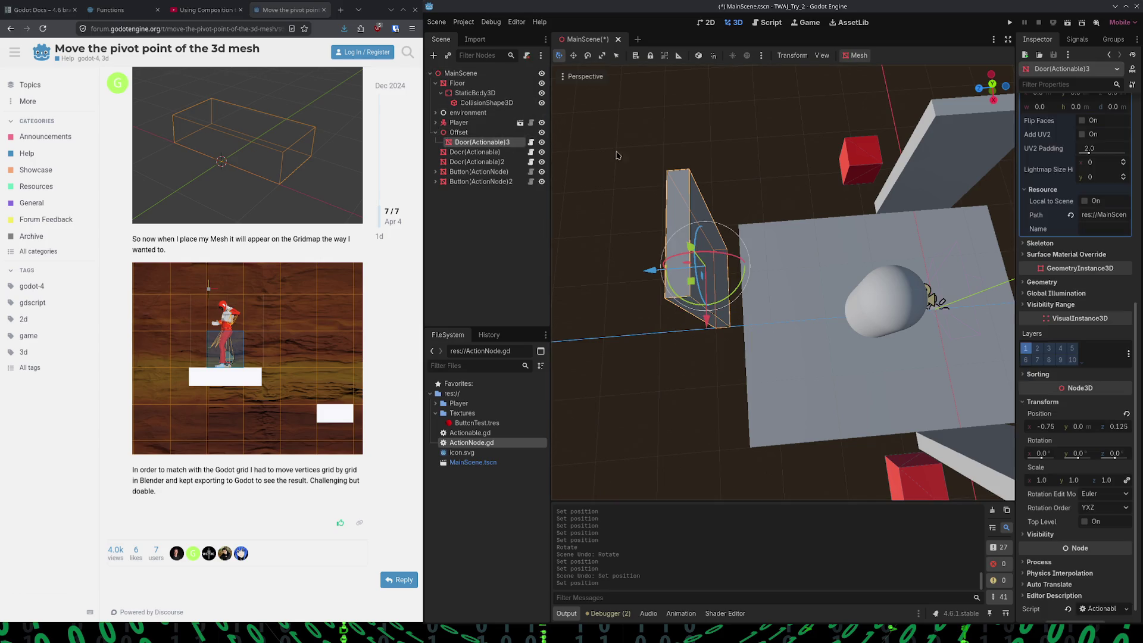
click(1119, 427)
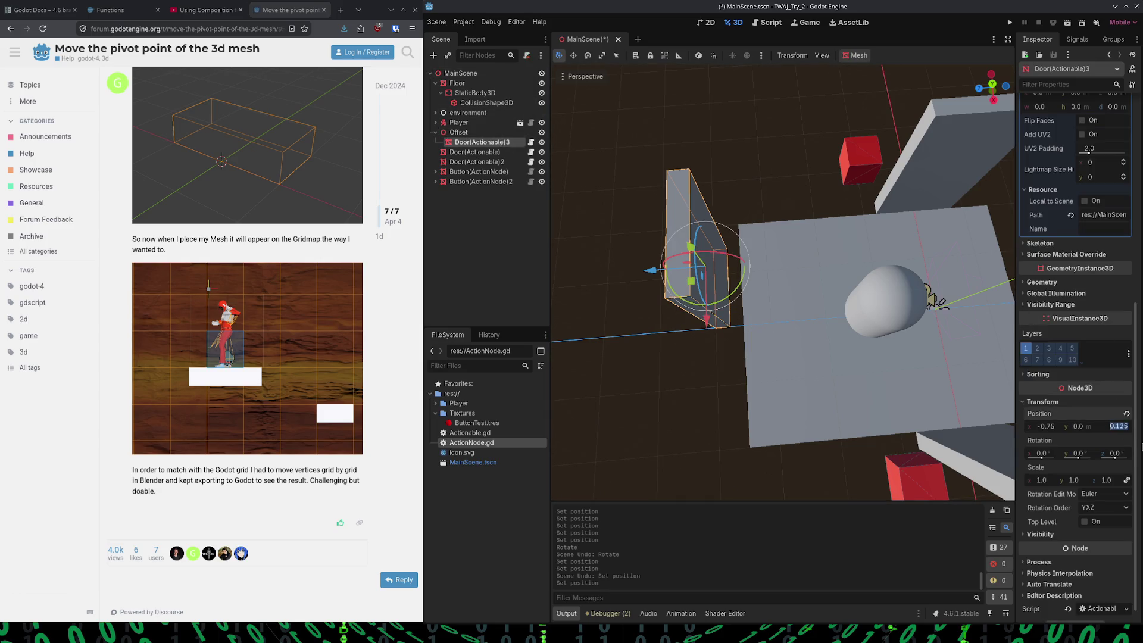
key(Home)
text(-)
key(Return)
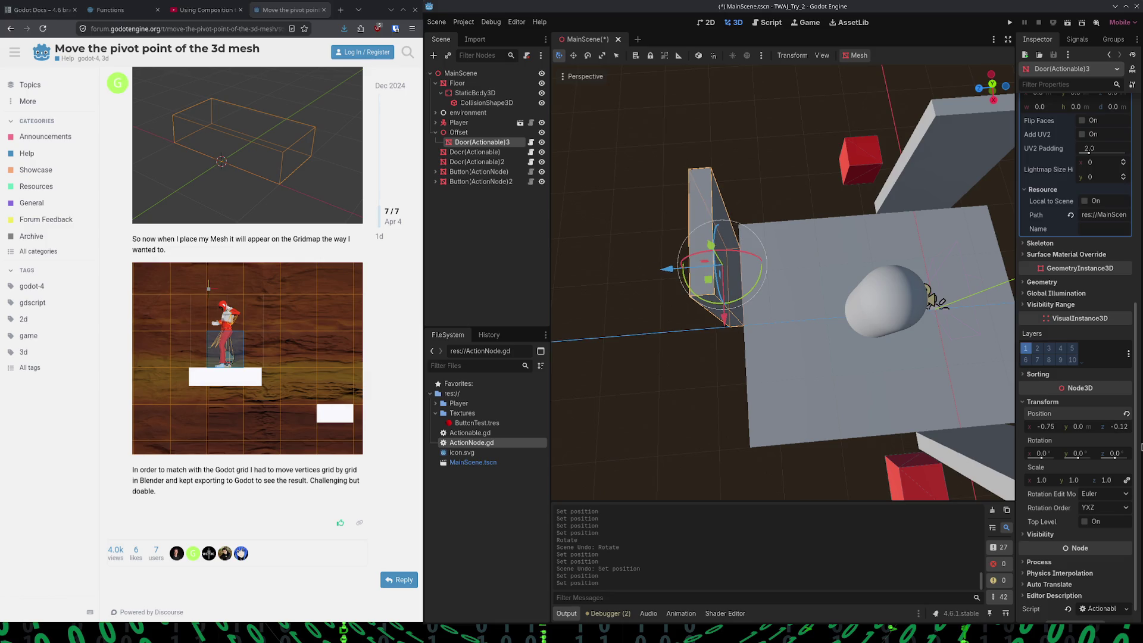
key(ctrl+s)
key(a)
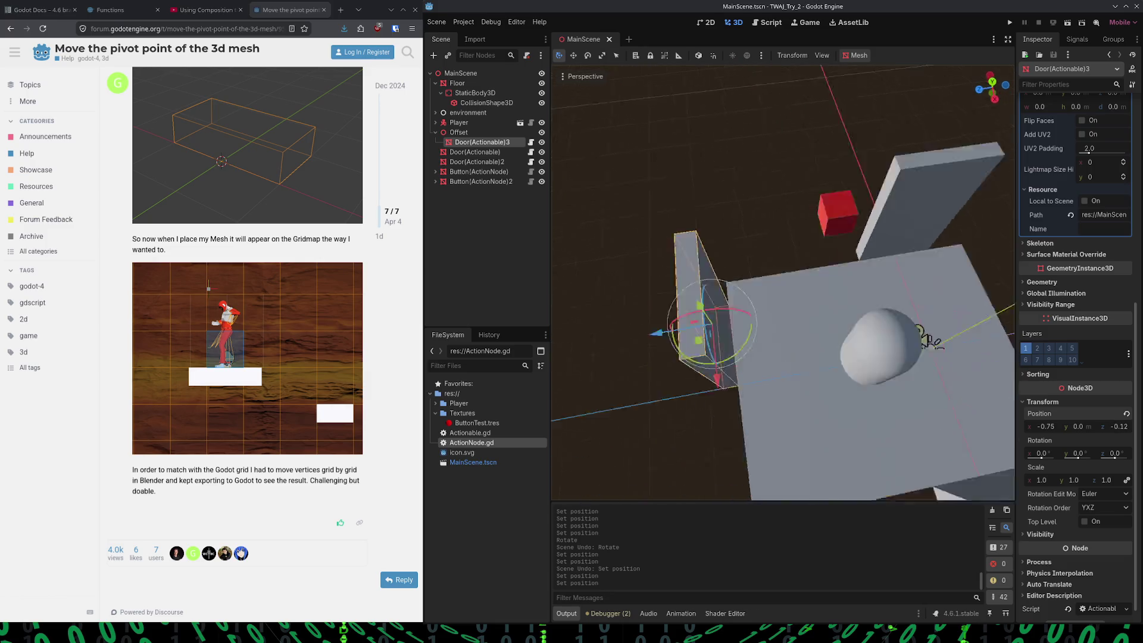
key(w)
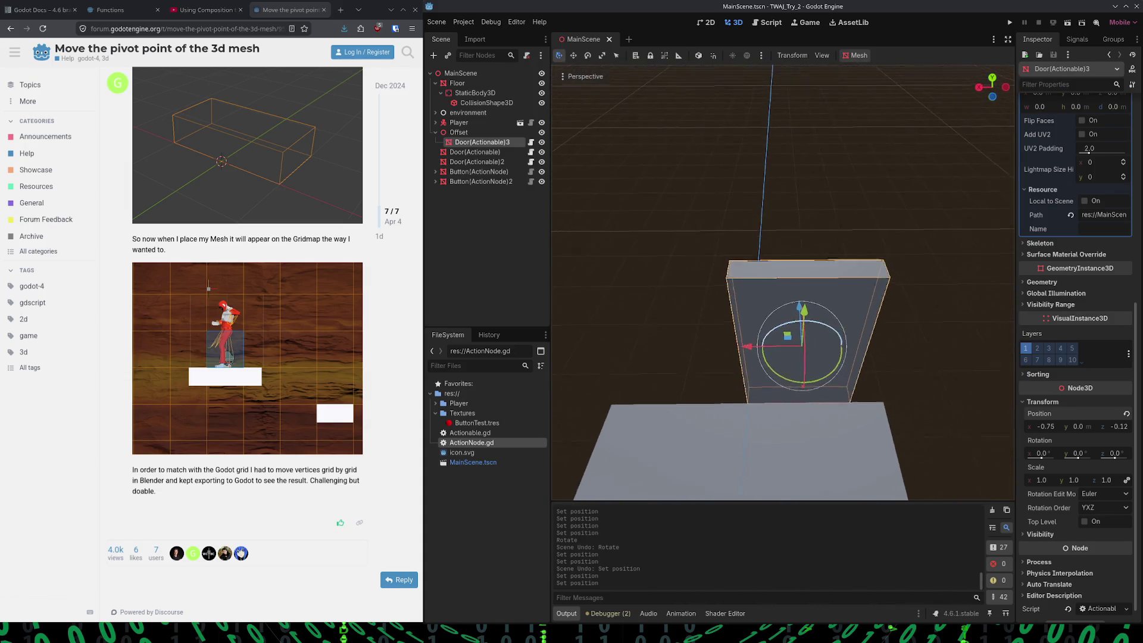
click(498, 134)
Swing the door around the Offset hinge as a test, then undo it
key(w)
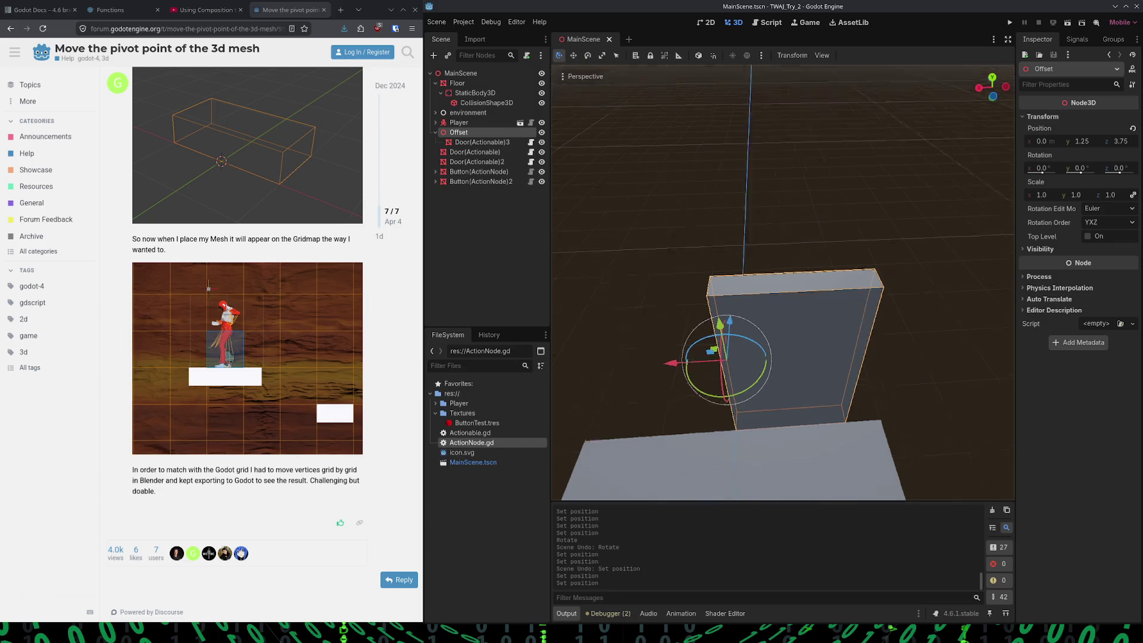
key(s)
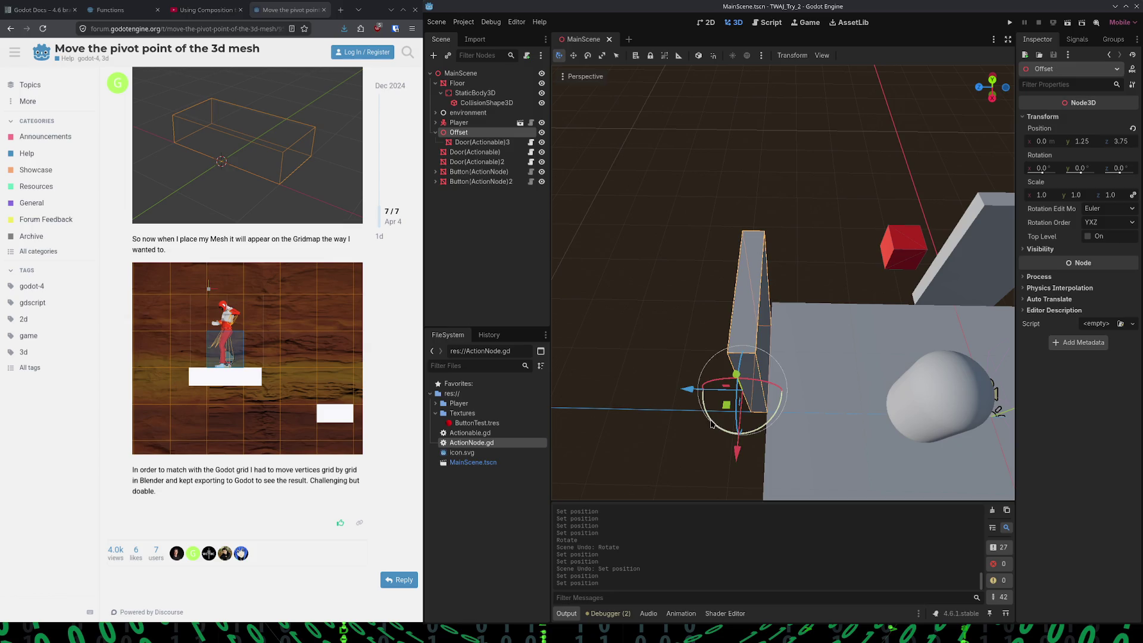
mouse_move(711, 423)
mouse_down()
mouse_move(711, 433)
mouse_move(766, 408)
mouse_move(684, 399)
mouse_up()
key(ctrl+z)
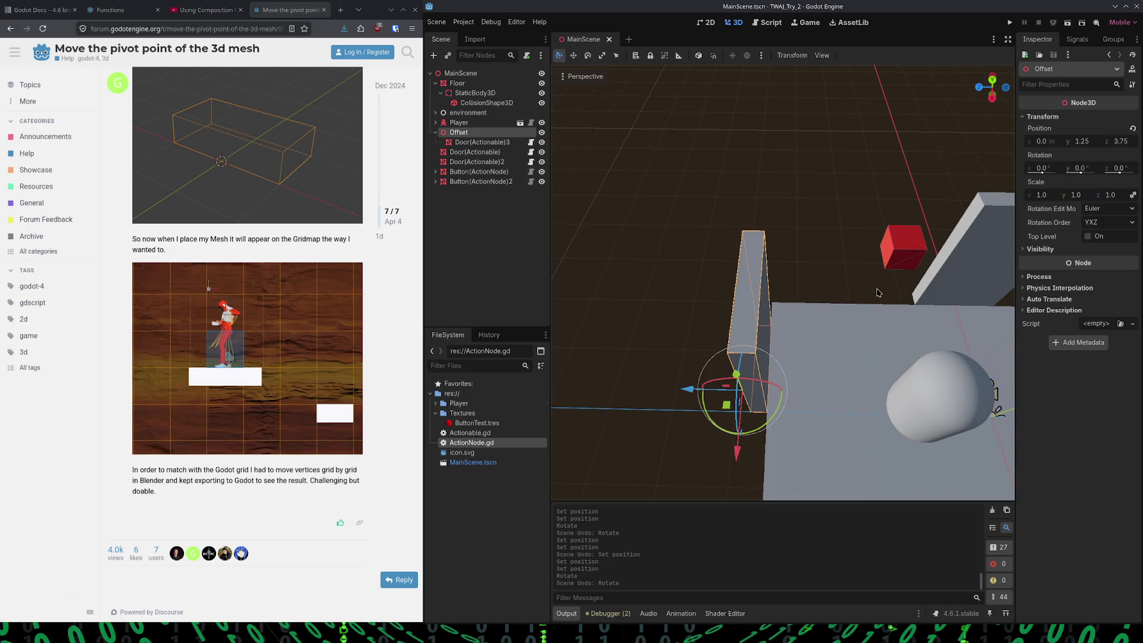
Review Door(Actionable)3's Actionable translation and rotation exports, then reselect Offset
mouse_move(868, 303)
mouse_down()
mouse_move(846, 369)
mouse_move(820, 283)
mouse_up()
click(482, 142)
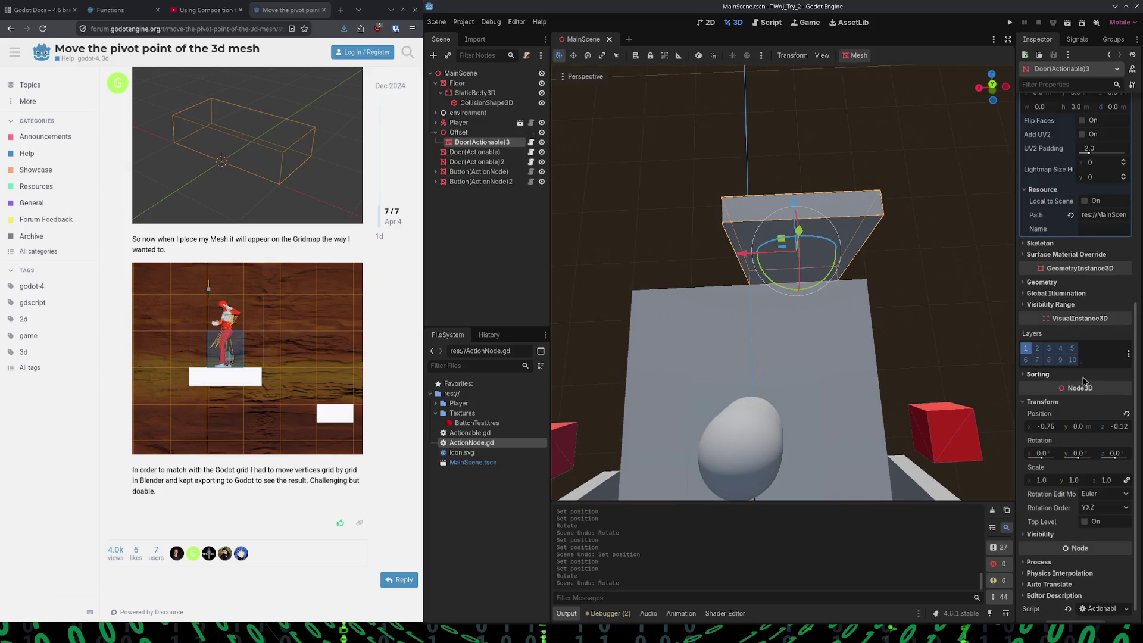
scroll(1083, 379, up, 10)
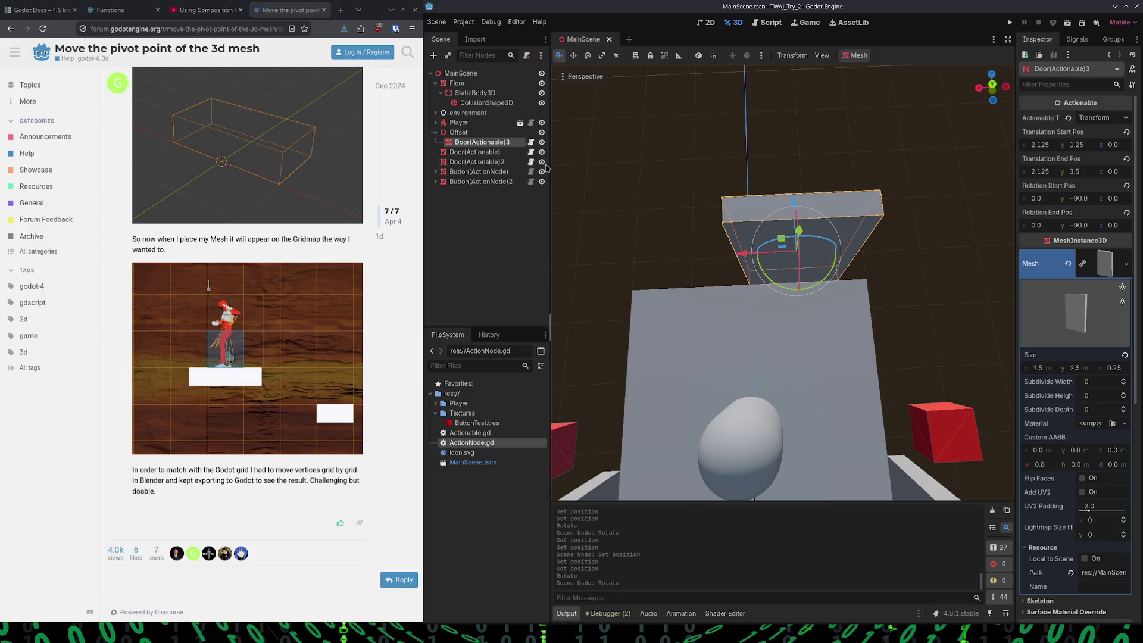
click(460, 132)
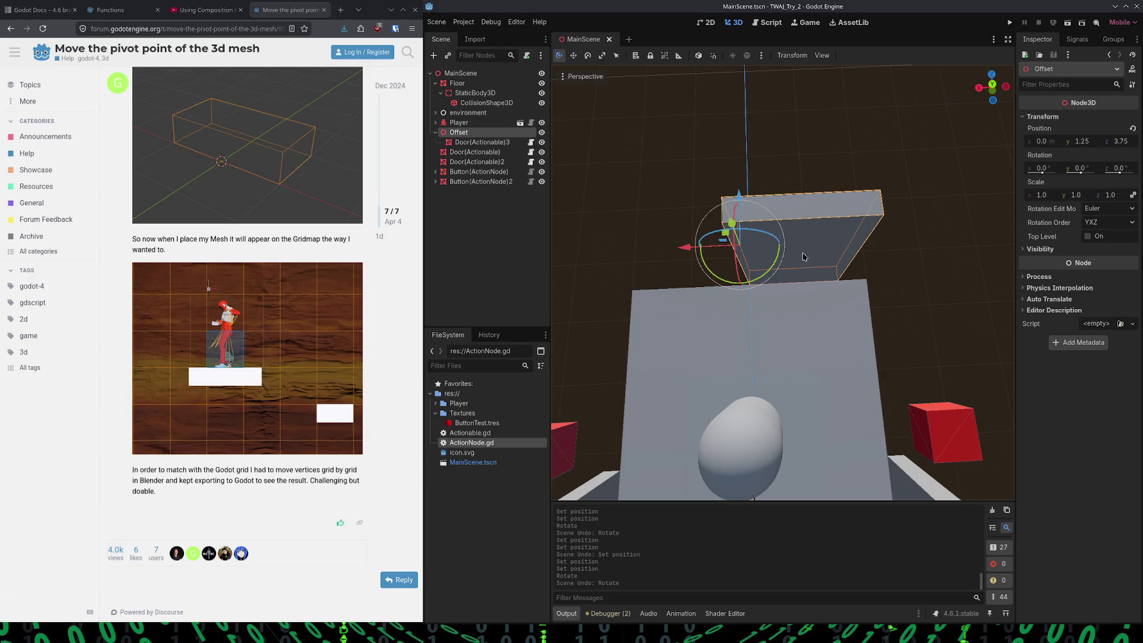
Drag the Offset hinge along the X gizmo arrow toward the door's edge
drag(686, 246, 641, 248)
click(1046, 141)
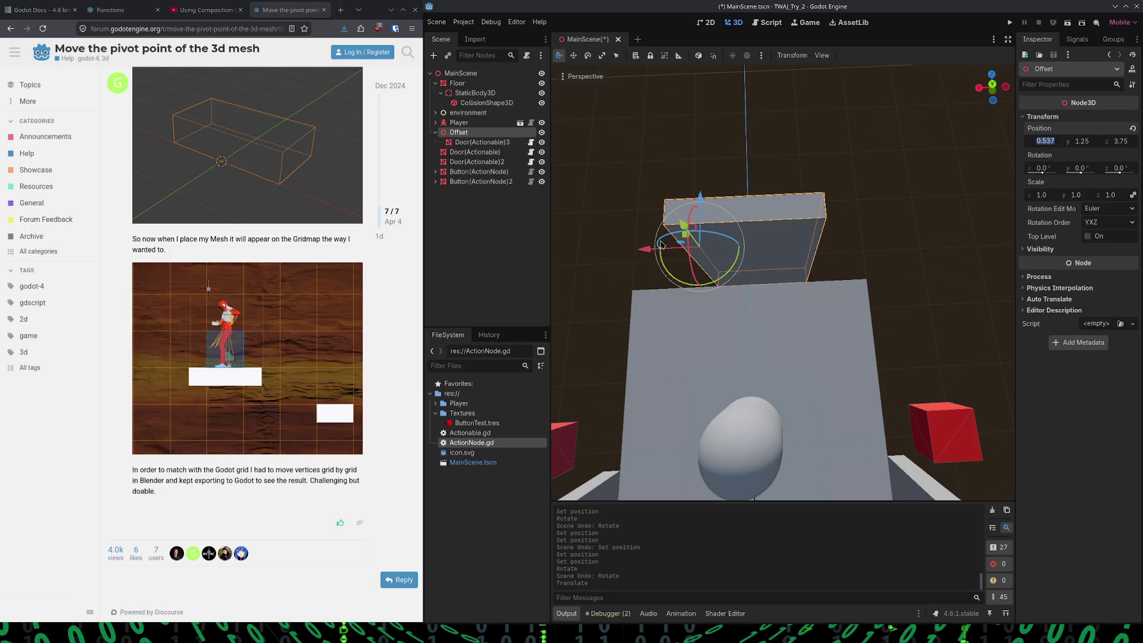
drag(646, 249, 630, 250)
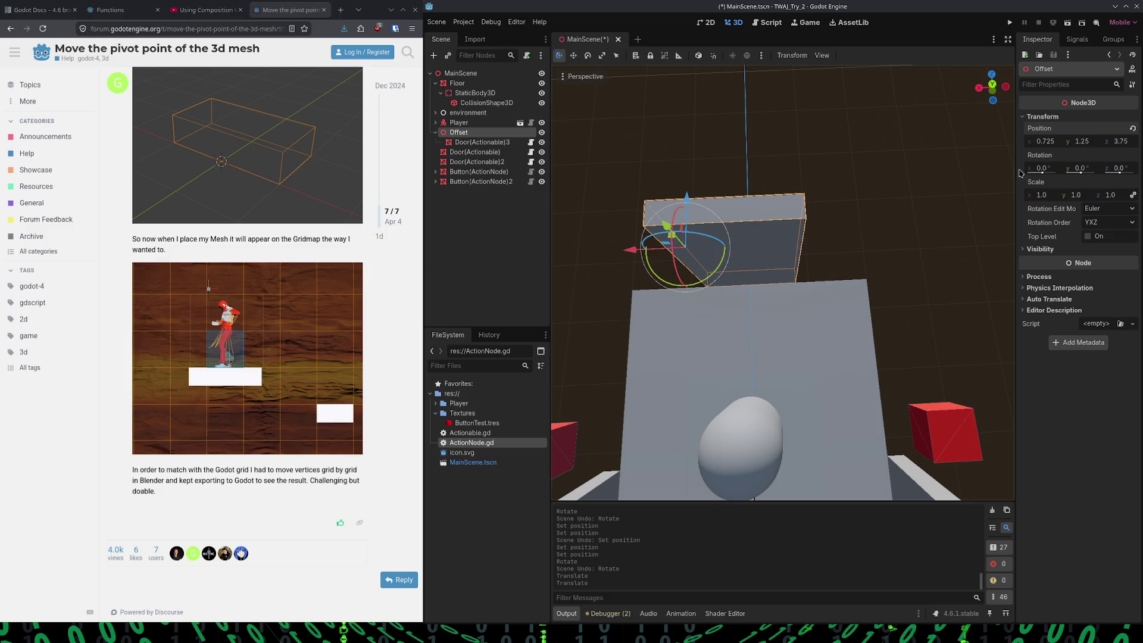
mouse_move(839, 259)
mouse_down()
mouse_move(740, 484)
mouse_move(740, 468)
mouse_up()
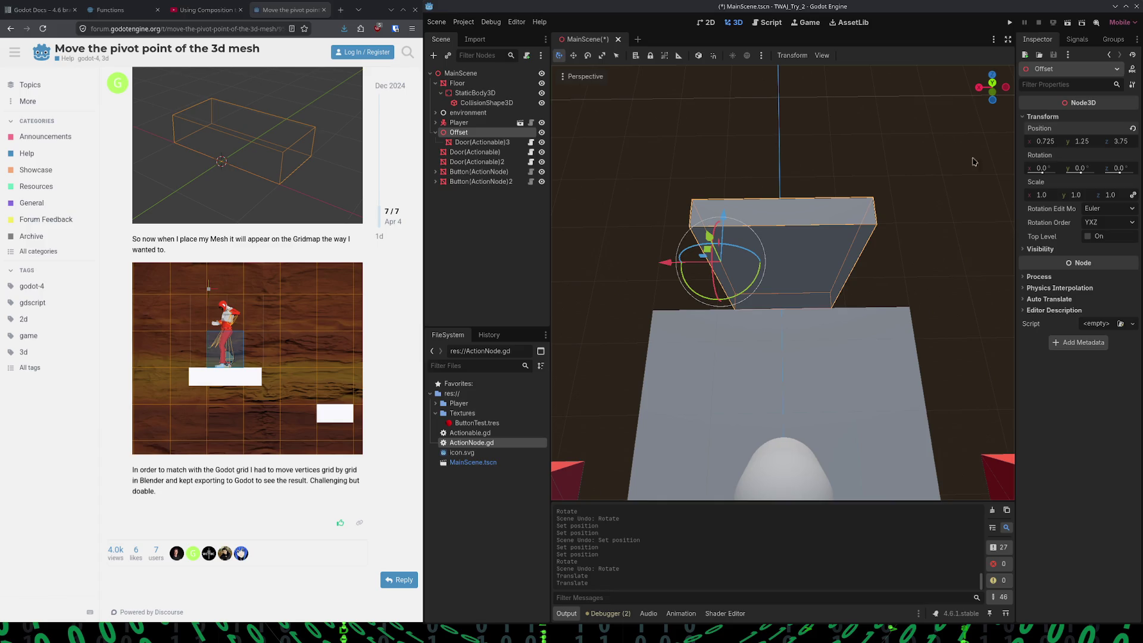
click(486, 143)
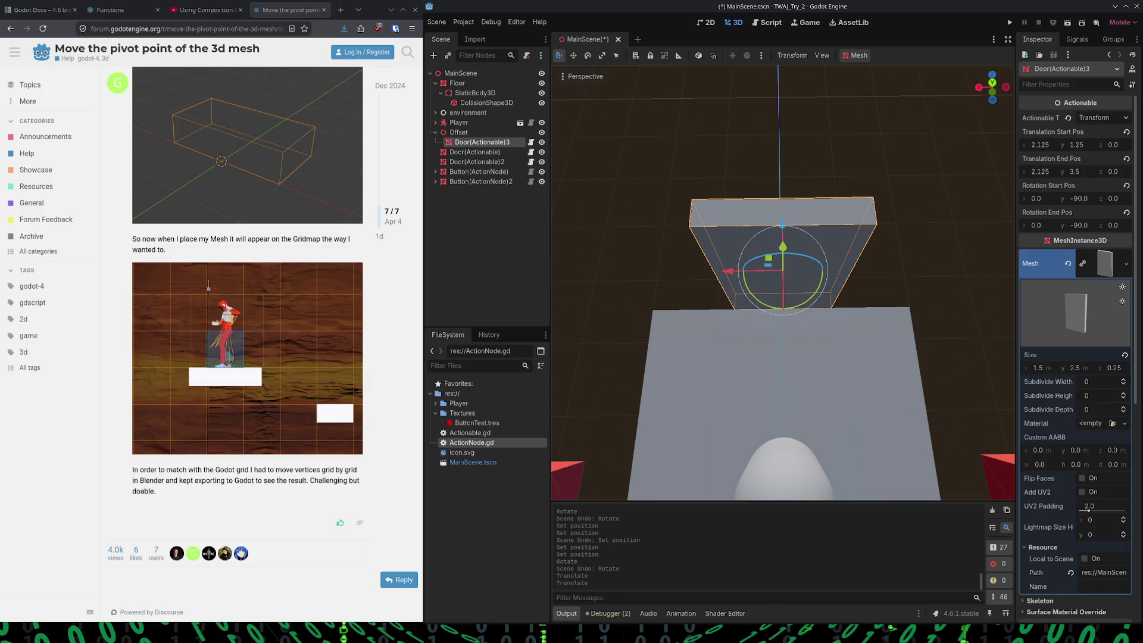
click(458, 132)
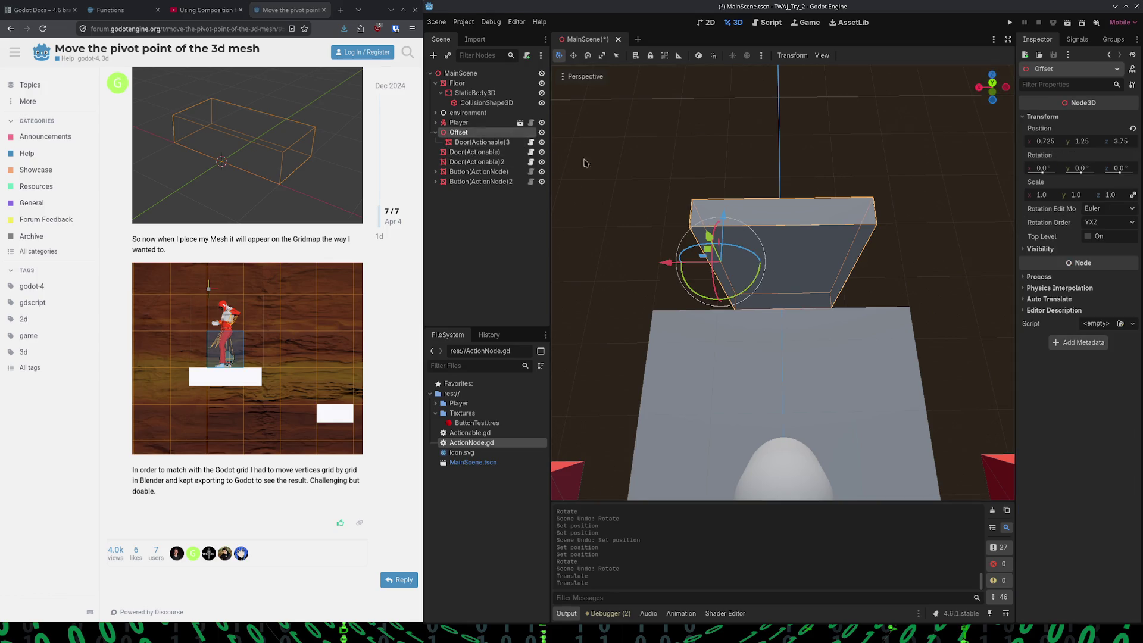
Set Offset's X position to 1.06, then 0.8, and finally 0.75
click(1044, 141)
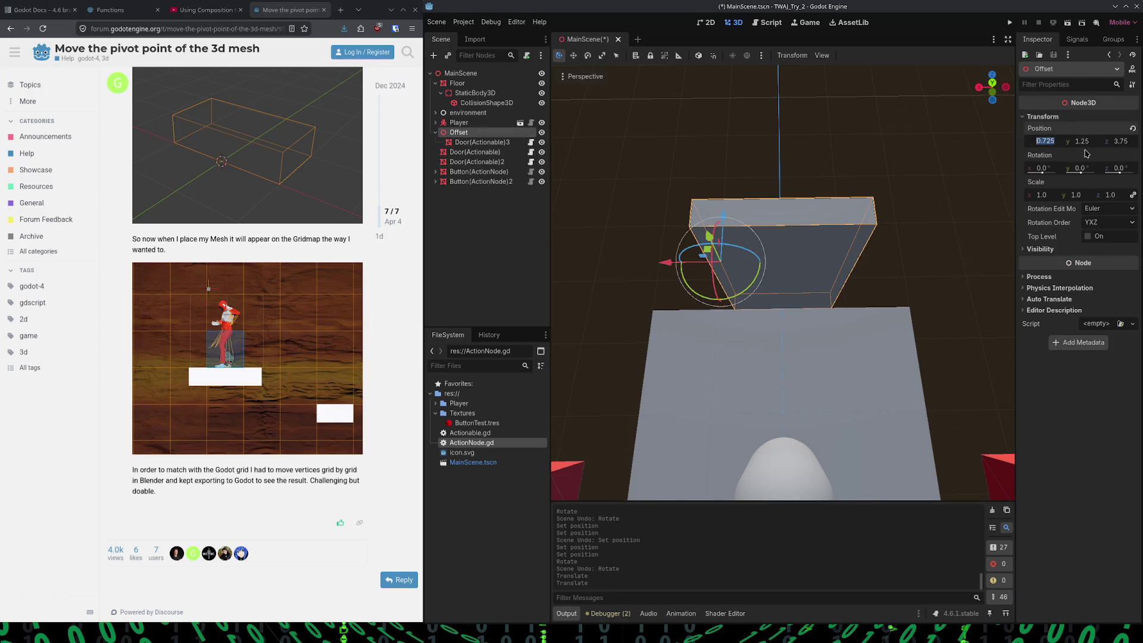
text(1.06)
key(Return)
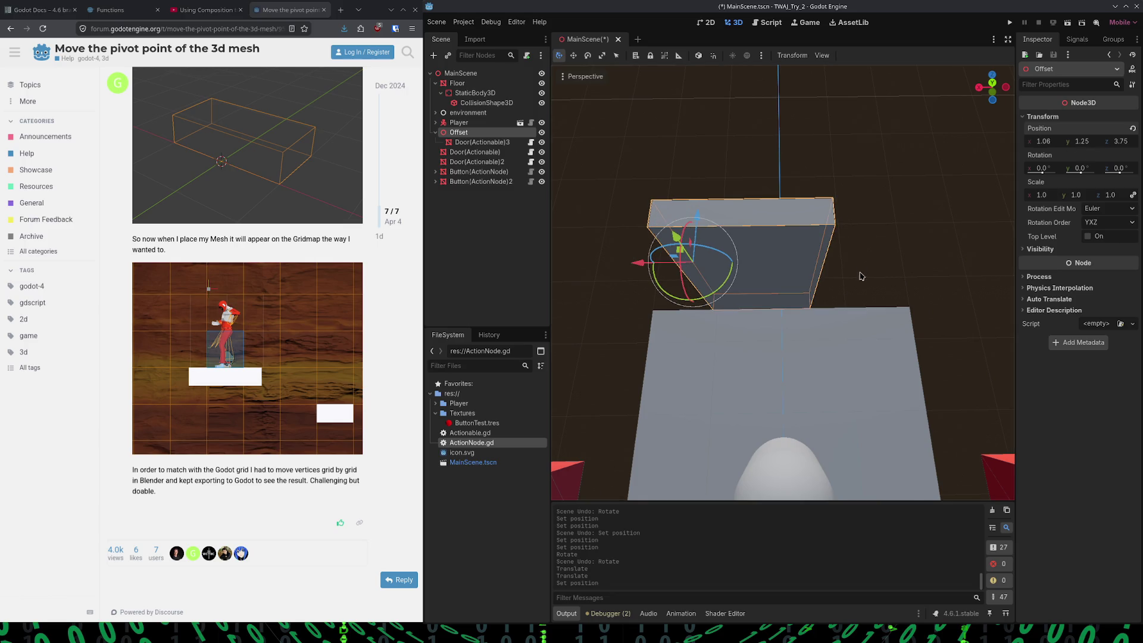
mouse_move(863, 277)
mouse_down()
mouse_move(792, 345)
mouse_move(810, 285)
mouse_up()
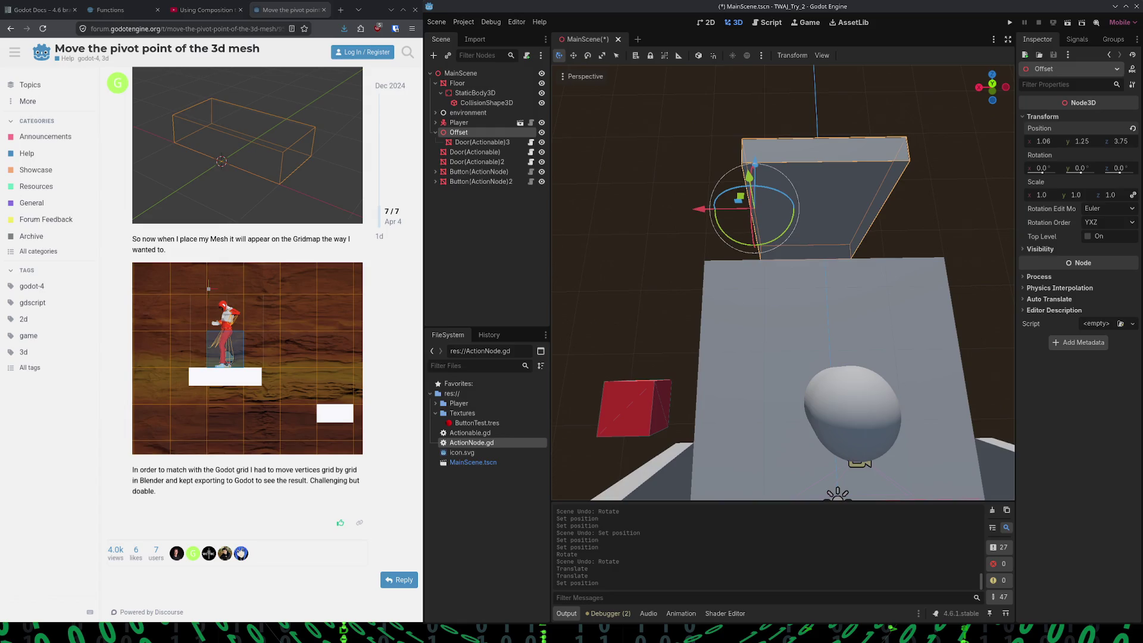
click(1045, 144)
text(0.8)
key(Return)
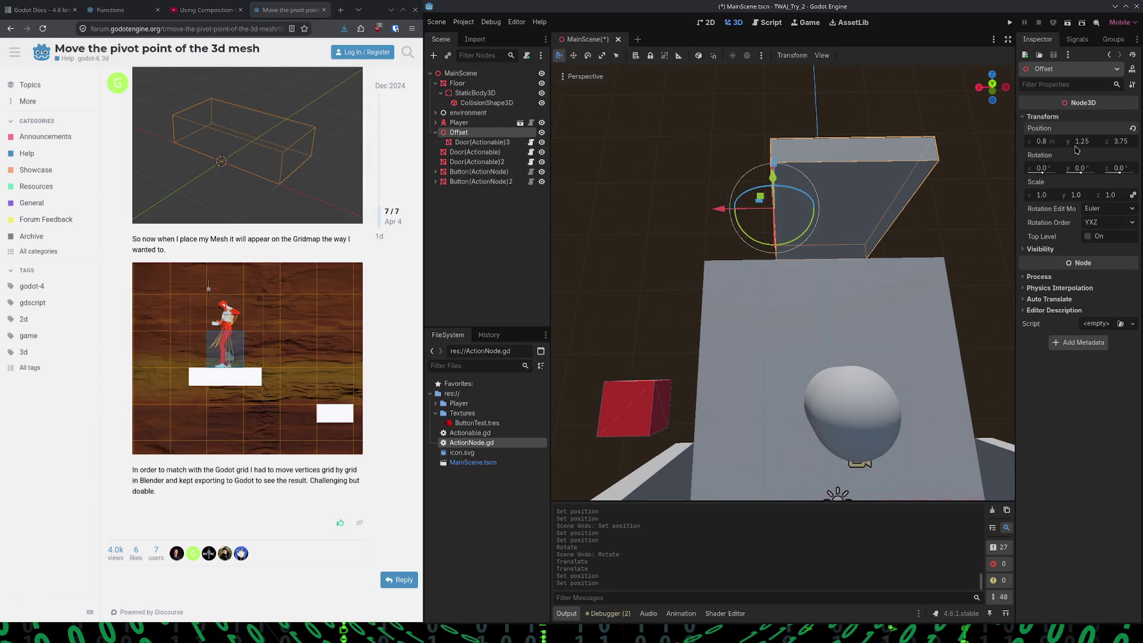
drag(833, 357, 776, 358)
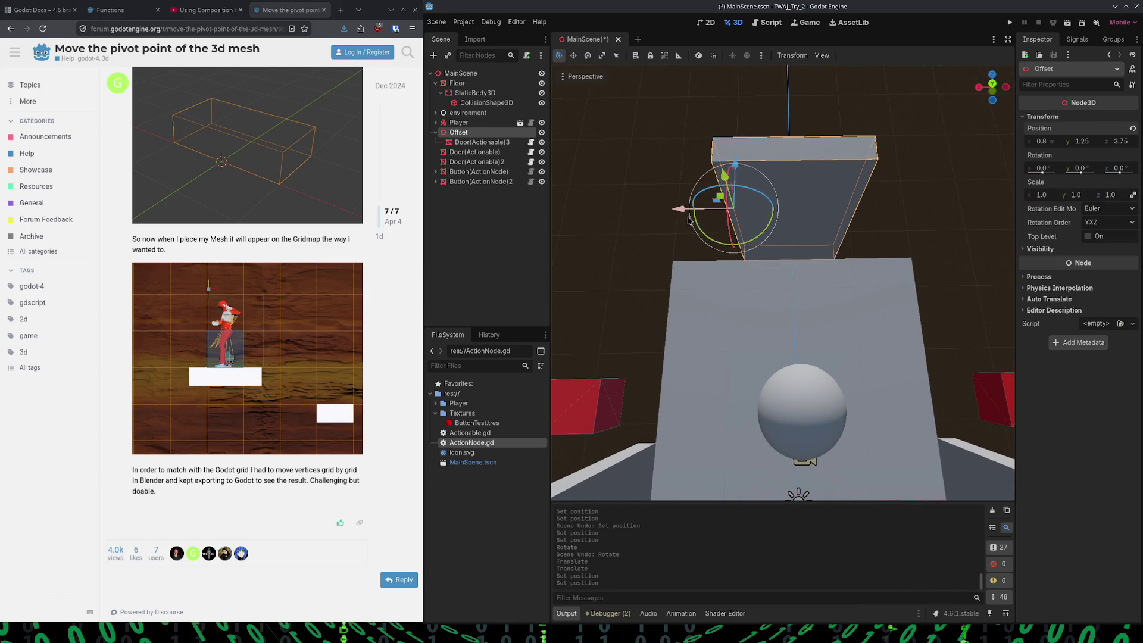
click(1042, 141)
key(Return)
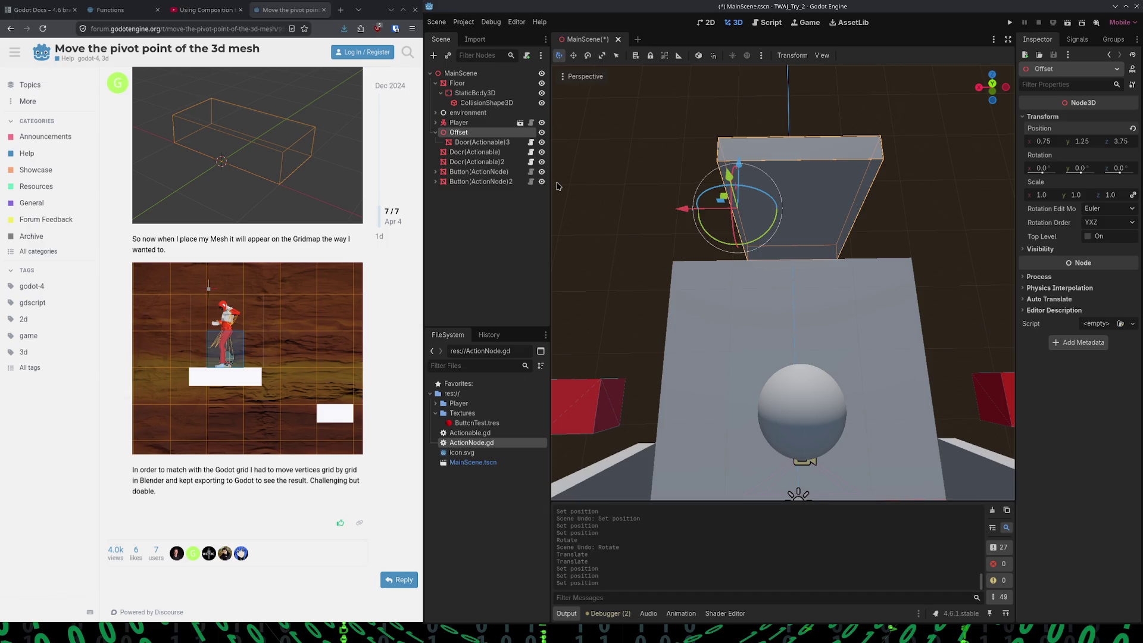
click(497, 147)
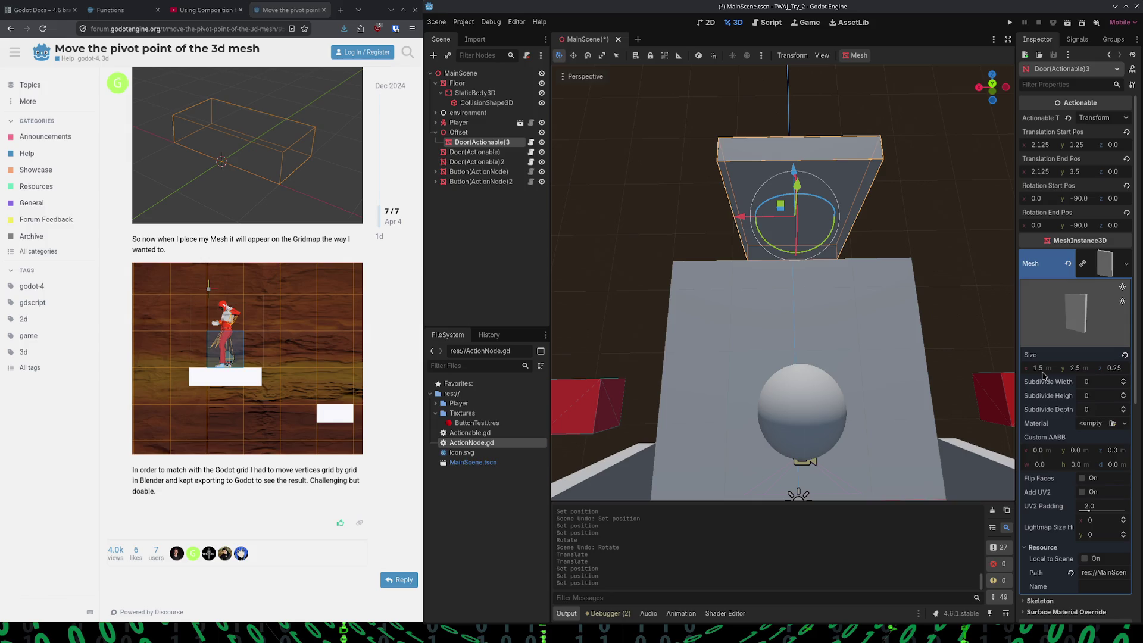
Test-rotate Offset around Y, undo it, and save MainScene
click(668, 182)
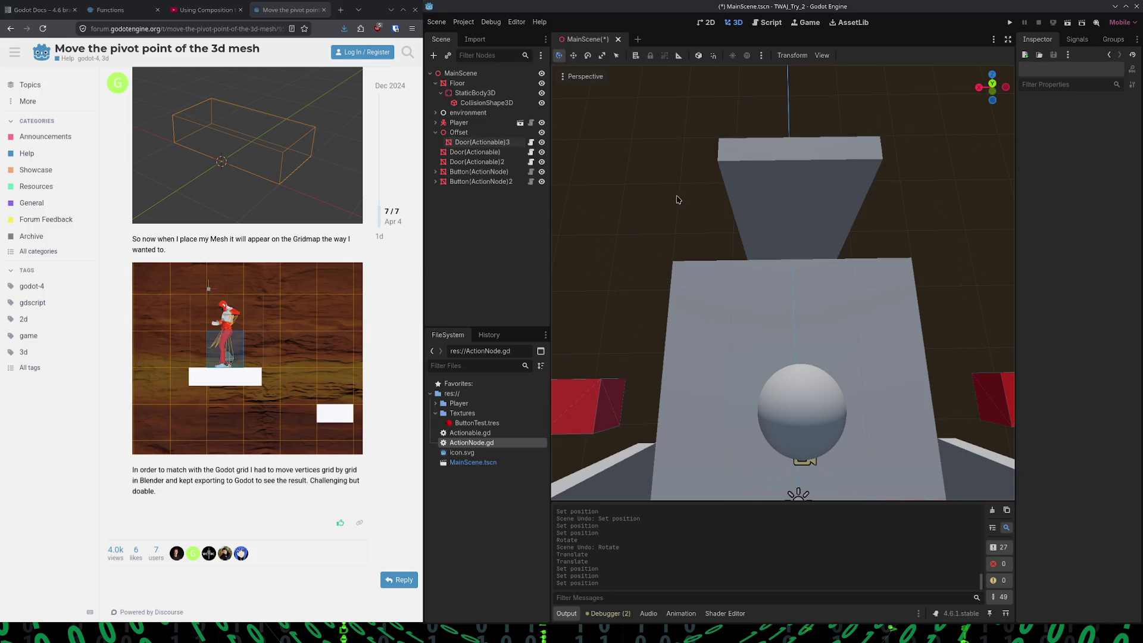
drag(853, 345, 876, 334)
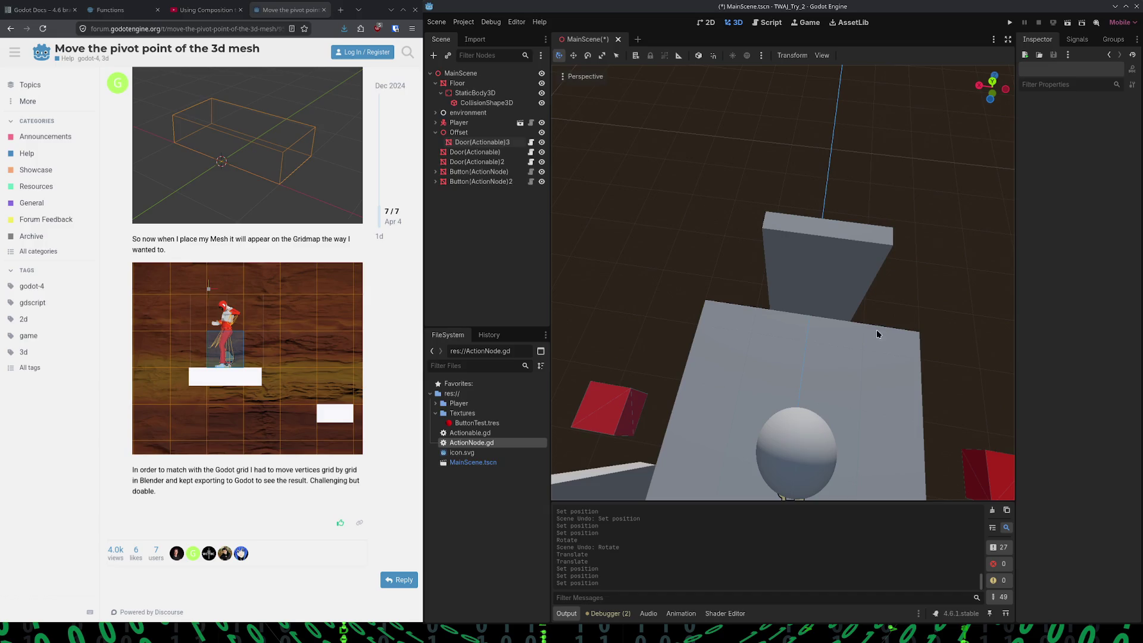
click(462, 132)
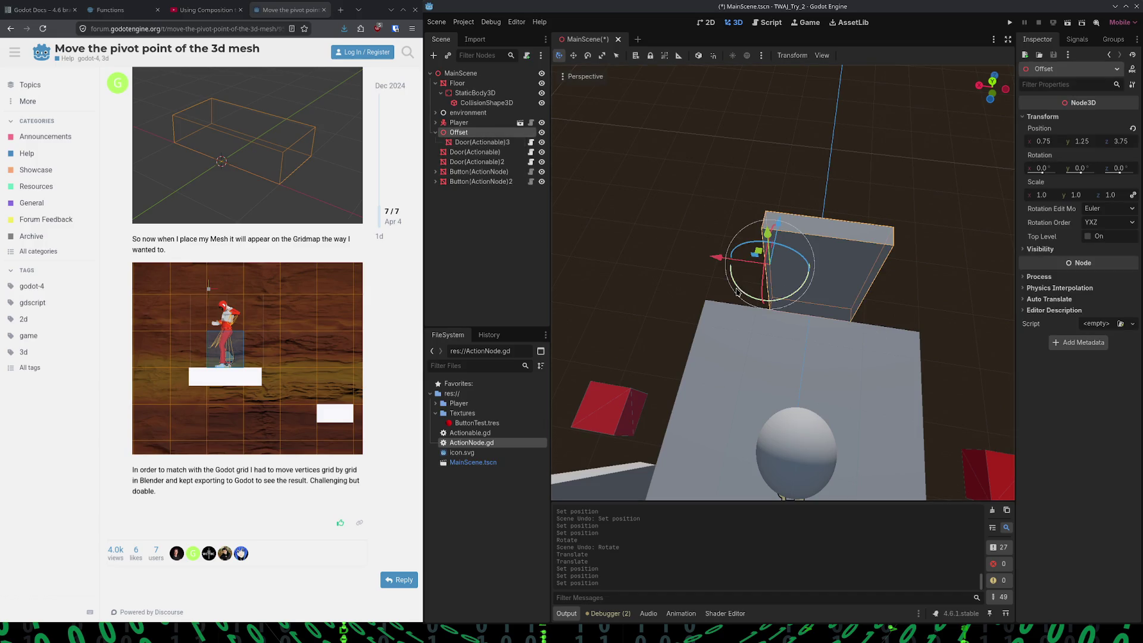
mouse_move(736, 291)
mouse_down()
mouse_move(791, 302)
mouse_move(759, 256)
mouse_up()
key(ctrl+z)
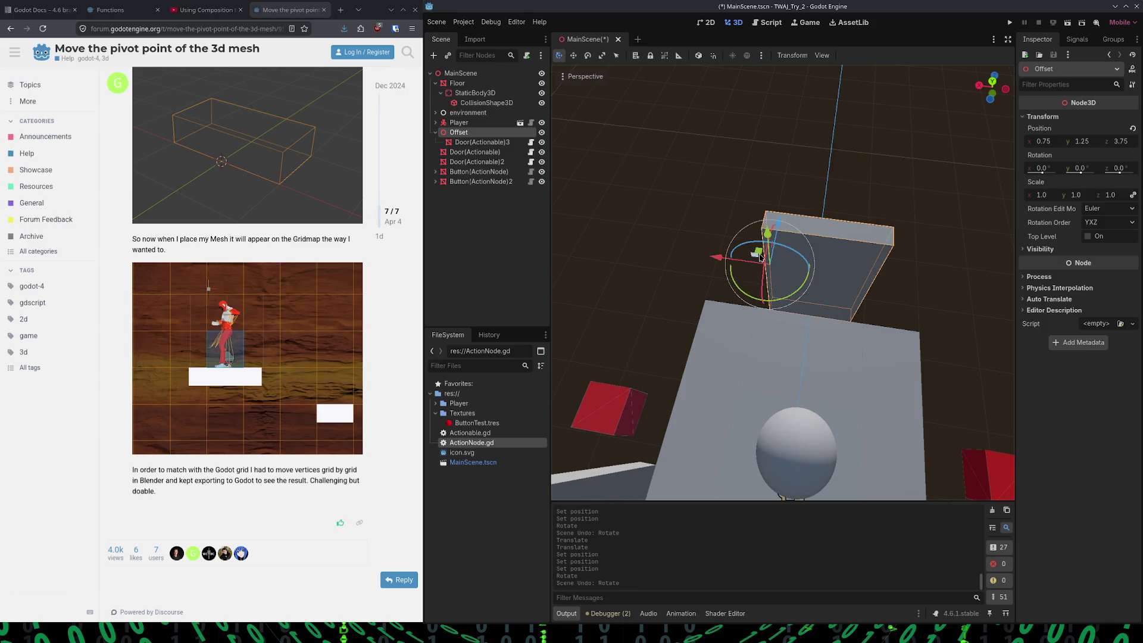
key(ctrl+s)
click(629, 163)
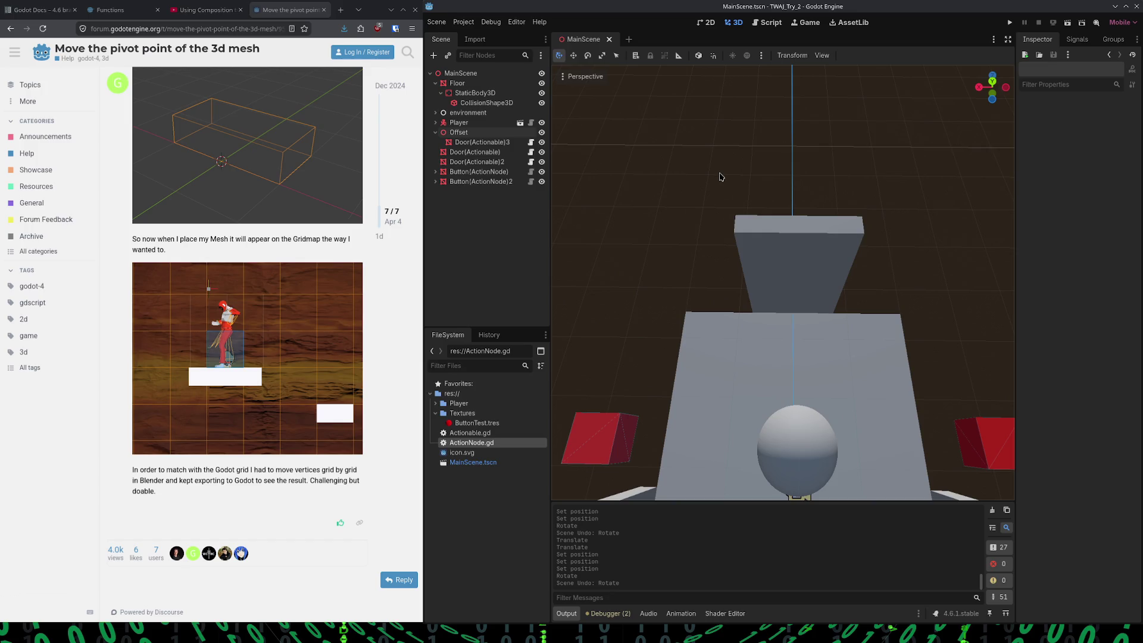
Select Door(Actionable)3 in the viewport and view the floor from nearly top-down
mouse_move(708, 264)
mouse_down()
mouse_move(685, 285)
mouse_move(772, 446)
mouse_move(784, 273)
mouse_move(794, 333)
mouse_move(729, 280)
mouse_up()
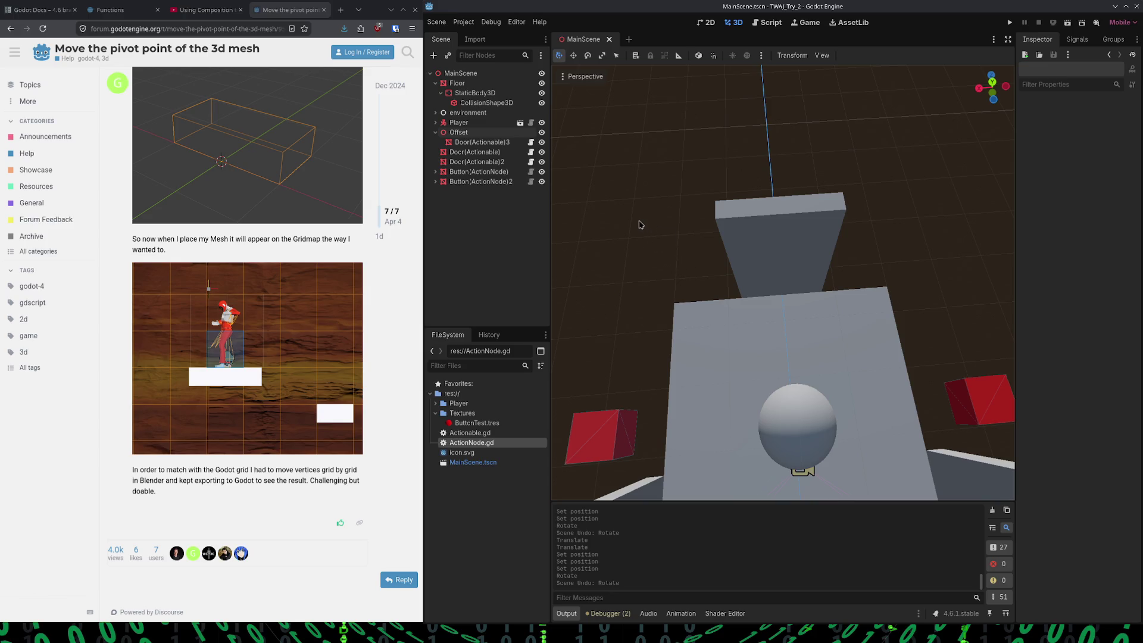
mouse_move(640, 332)
mouse_down()
mouse_move(631, 357)
mouse_move(770, 241)
mouse_up()
click(770, 241)
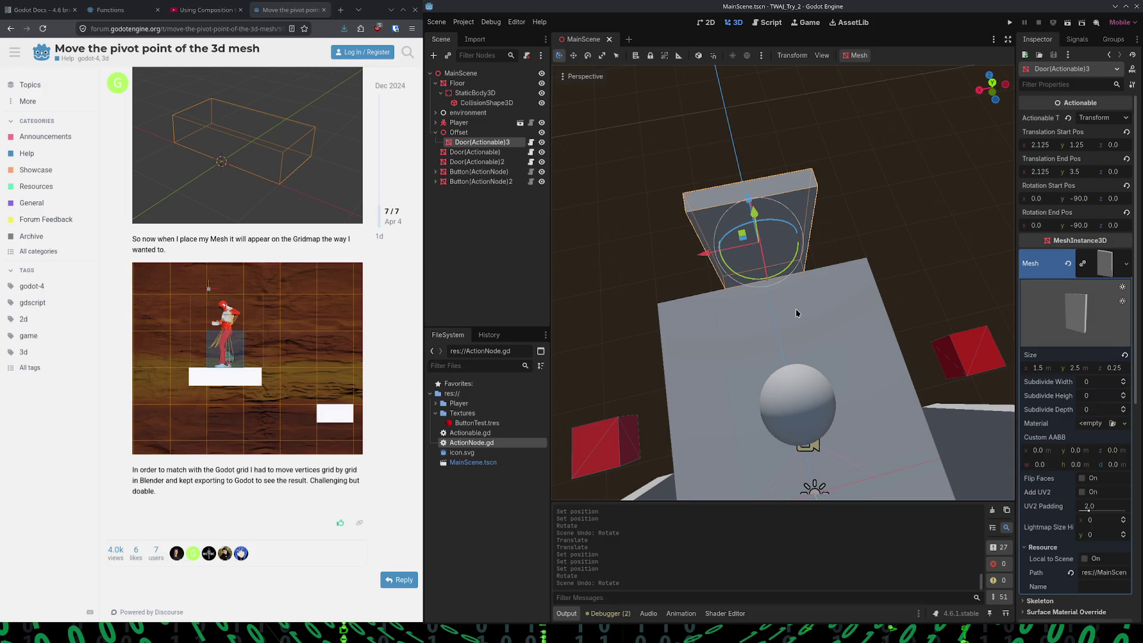
scroll(794, 301, down, 2)
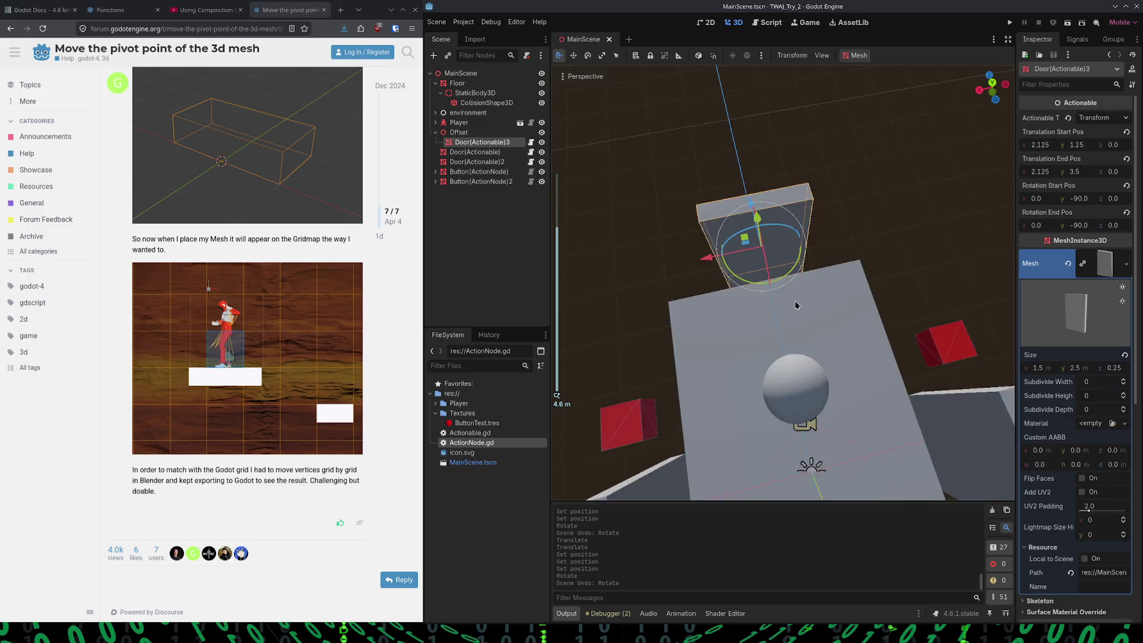
mouse_move(794, 301)
mouse_down()
mouse_move(794, 369)
mouse_move(783, 316)
mouse_up()
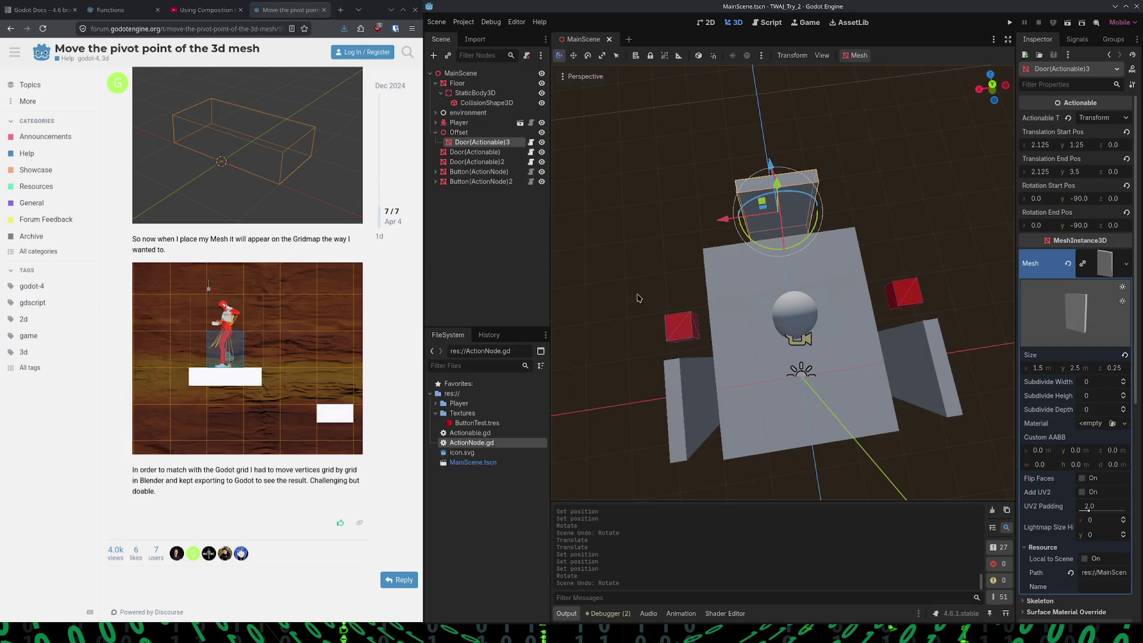
Open Actionable.gd and type String at the end of line 4
double_click(515, 434)
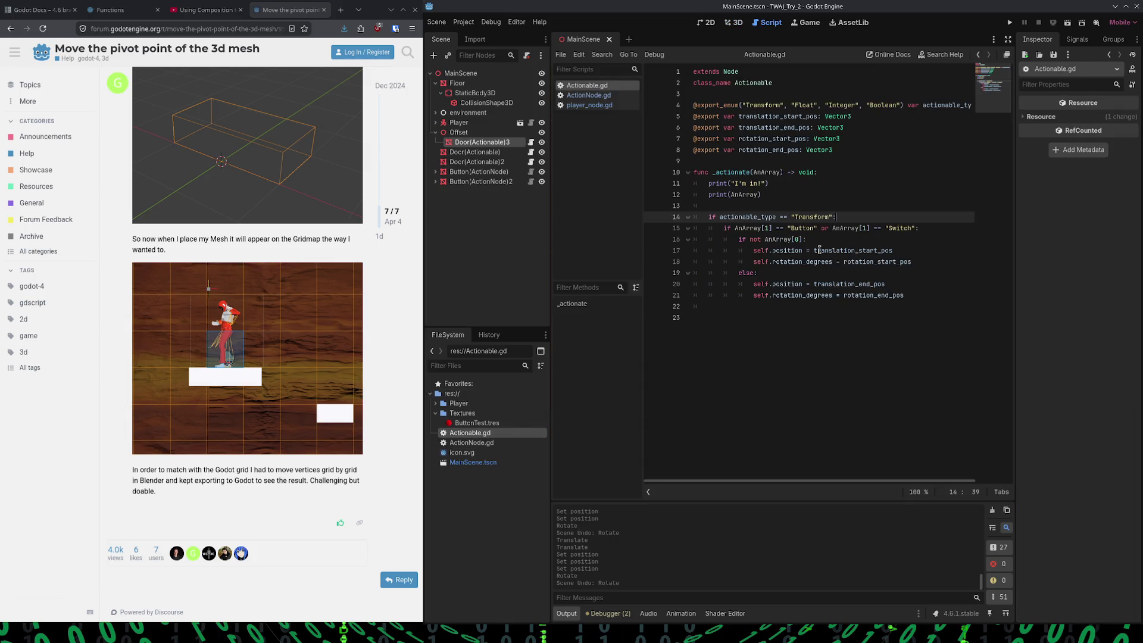
drag(834, 172, 674, 167)
mouse_move(862, 148)
mouse_down()
mouse_move(812, 117)
mouse_move(651, 106)
mouse_up()
click(898, 105)
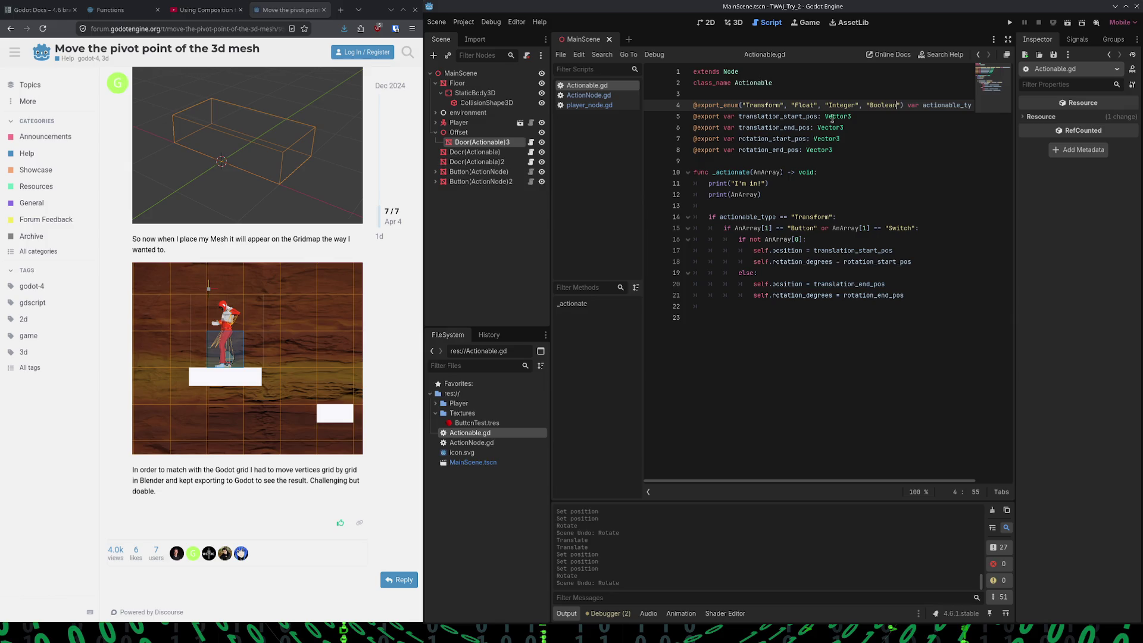
click(967, 105)
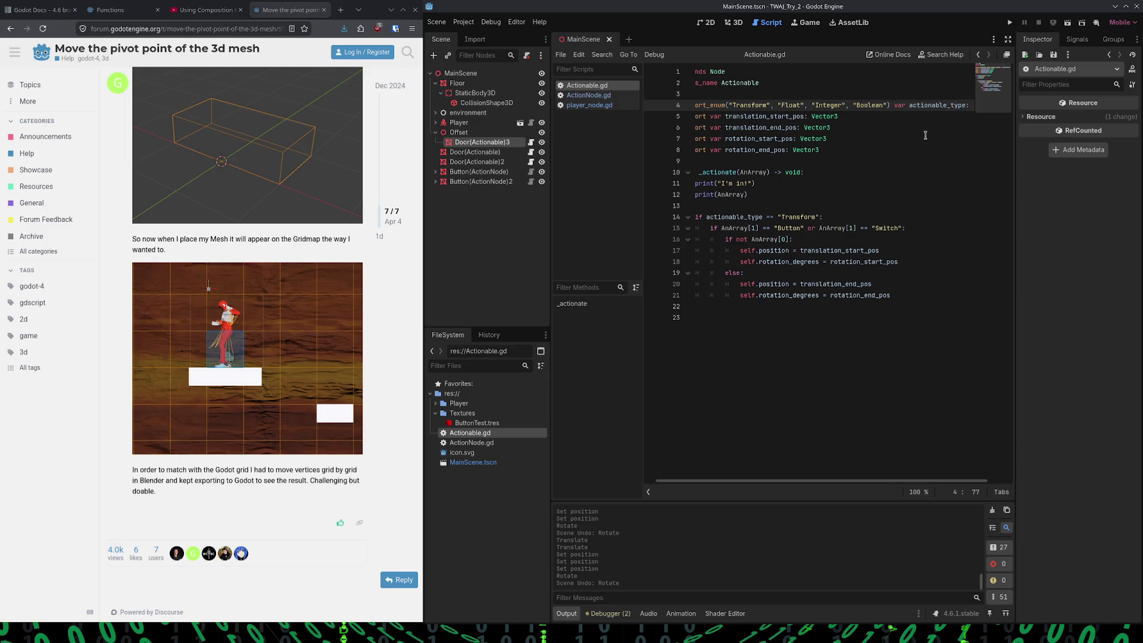
key(Down)
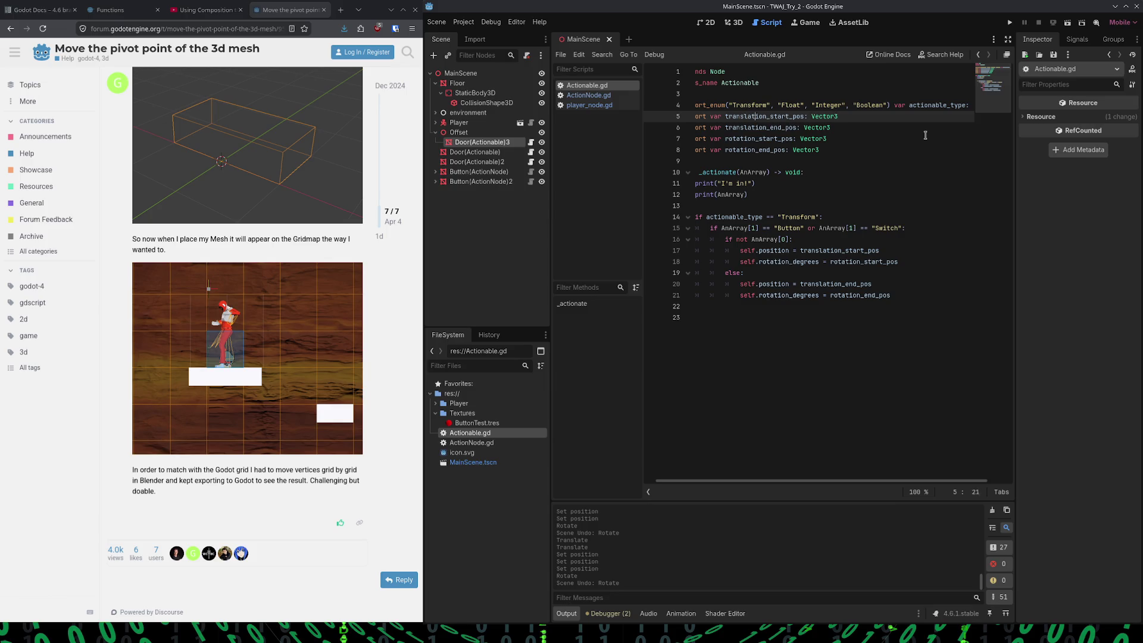
key(Up)
key(End)
text(String)
key(Down)
key(Home)
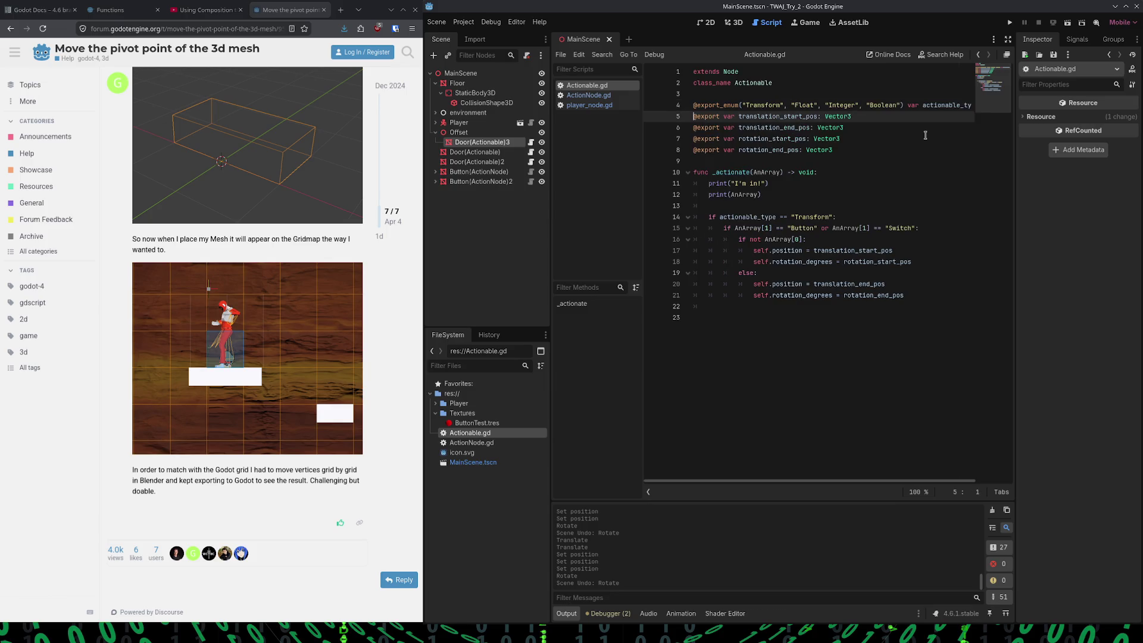
key(Down)
key(Down)
key(Down)
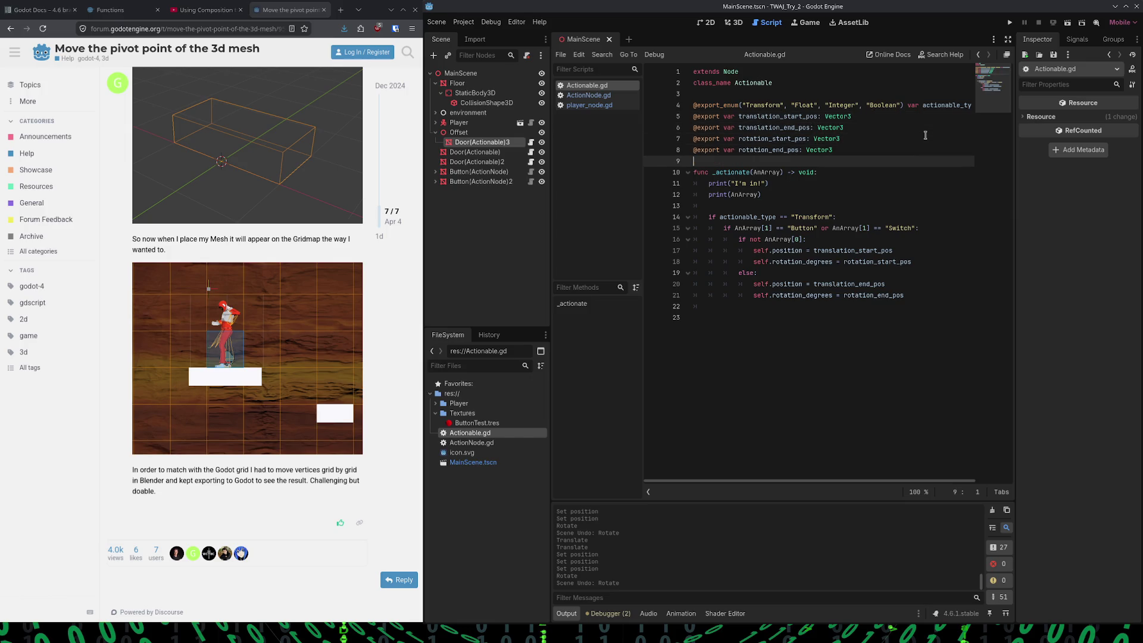
key(Return)
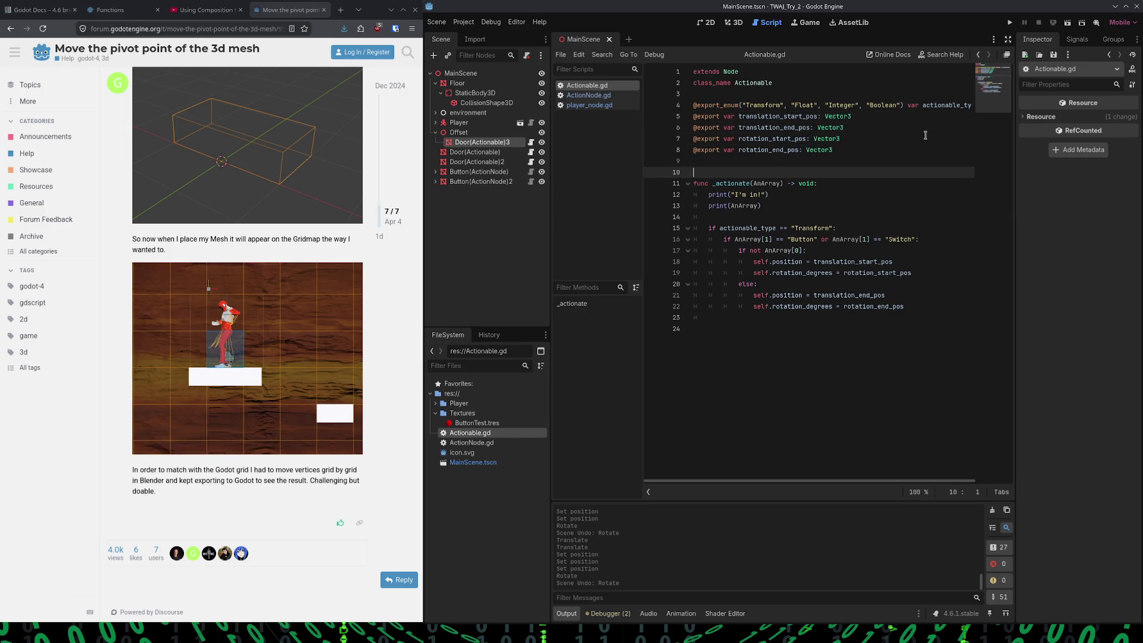
key(Up)
text(@export var )
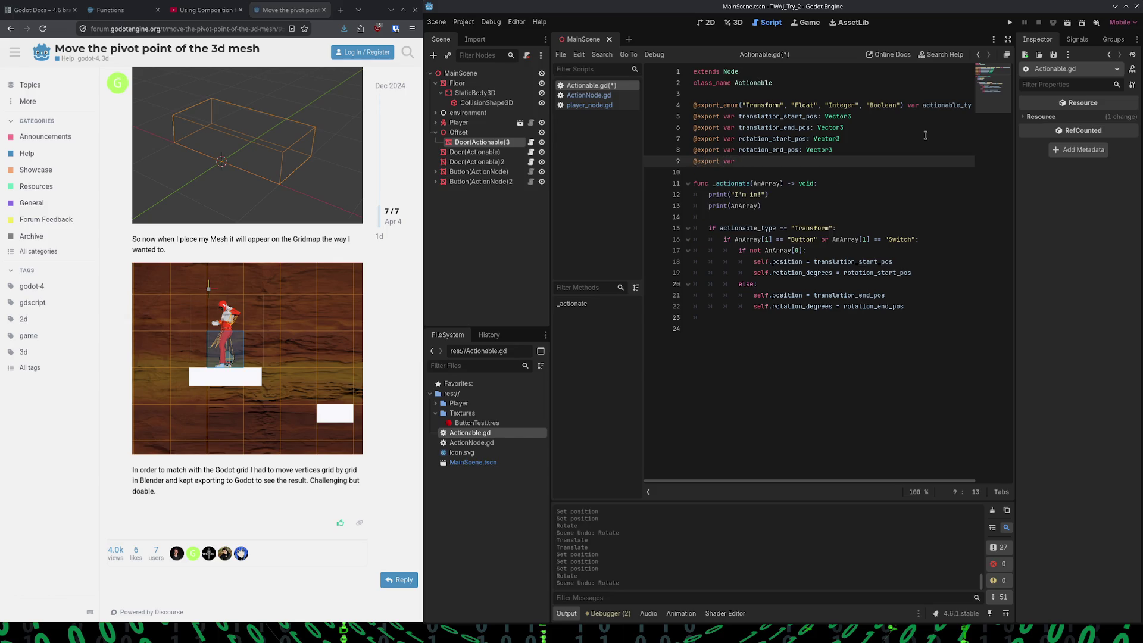
text(offset)
text(: Vector)
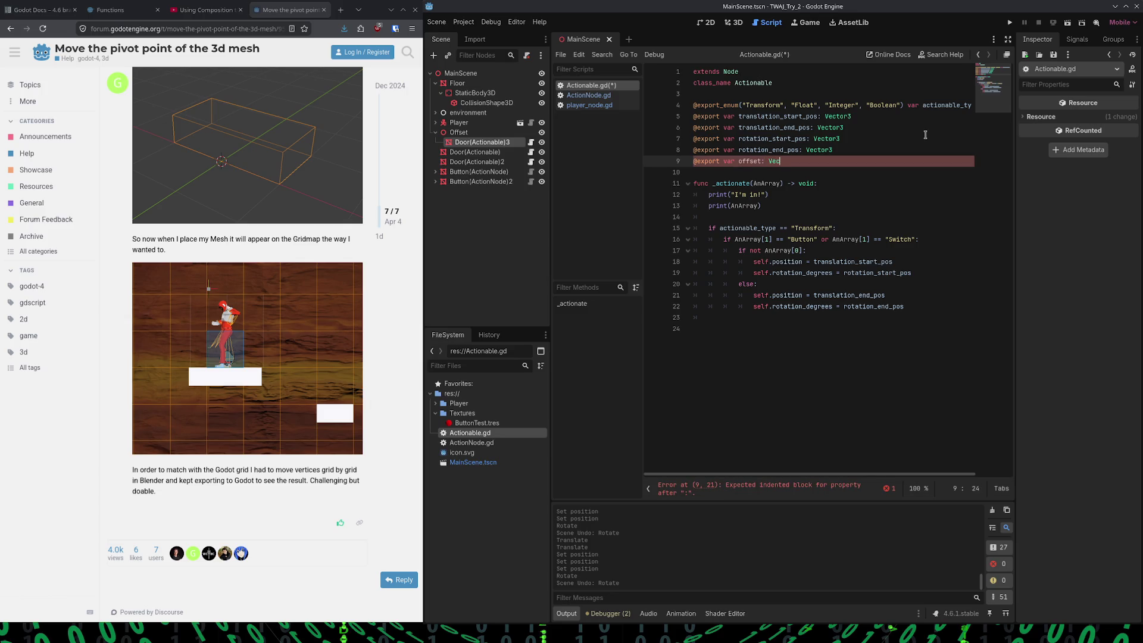
key(BackSpace)
key(BackSpace)
key(BackSpace)
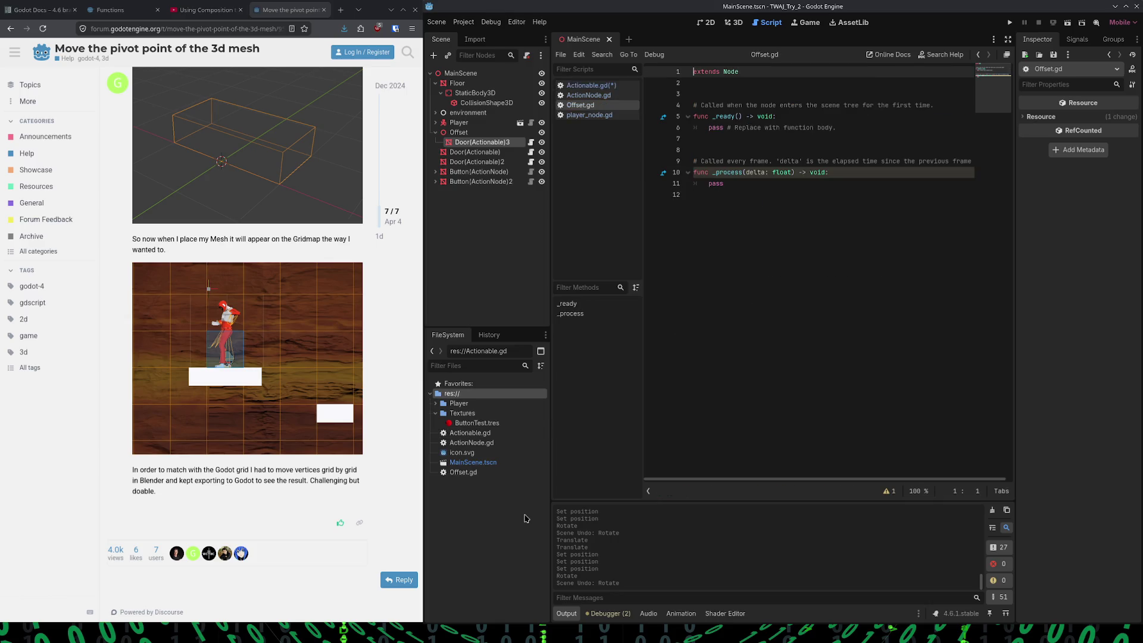
Reduce Offset.gd to 'extends Node3D' with 'class_name offset' and save
drag(728, 184, 677, 110)
key(BackSpace)
key(BackSpace)
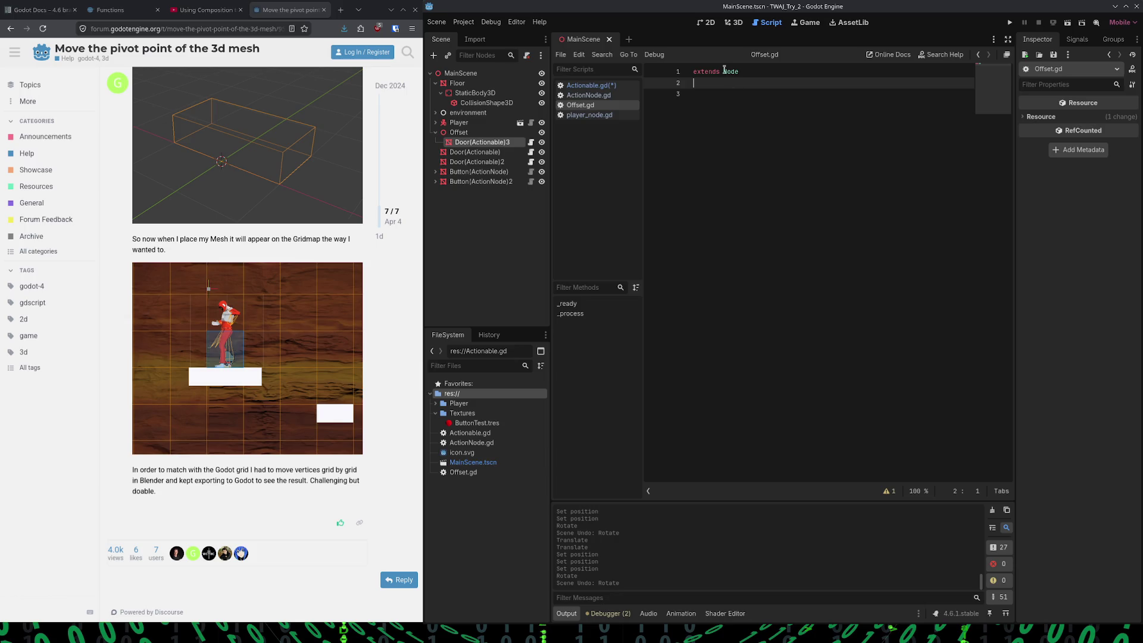
click(747, 72)
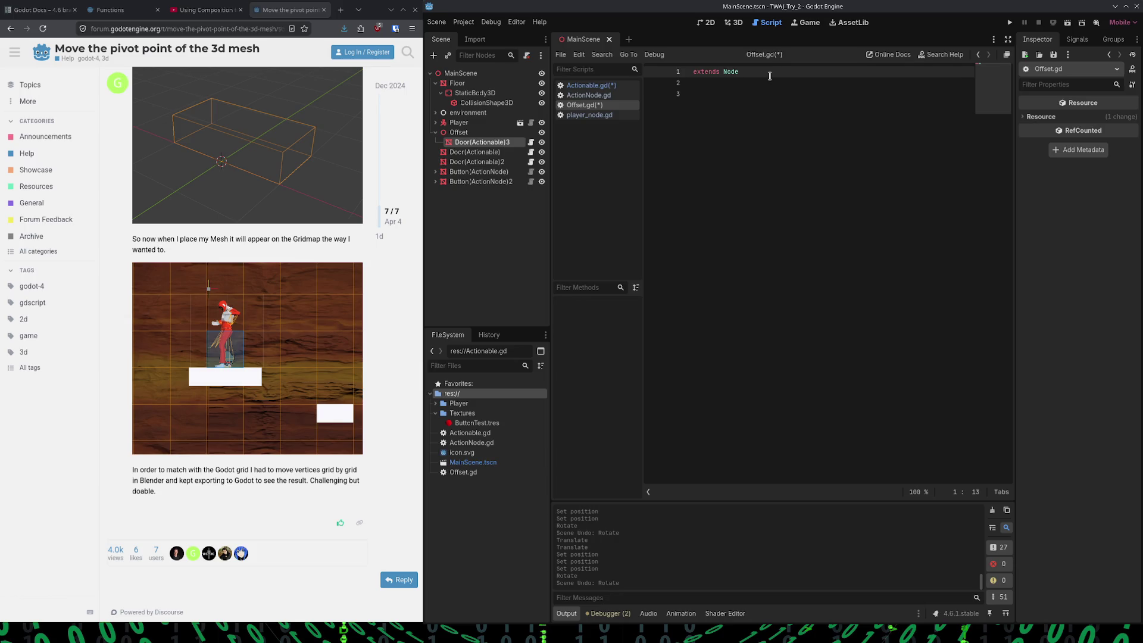
text(3D)
click(710, 88)
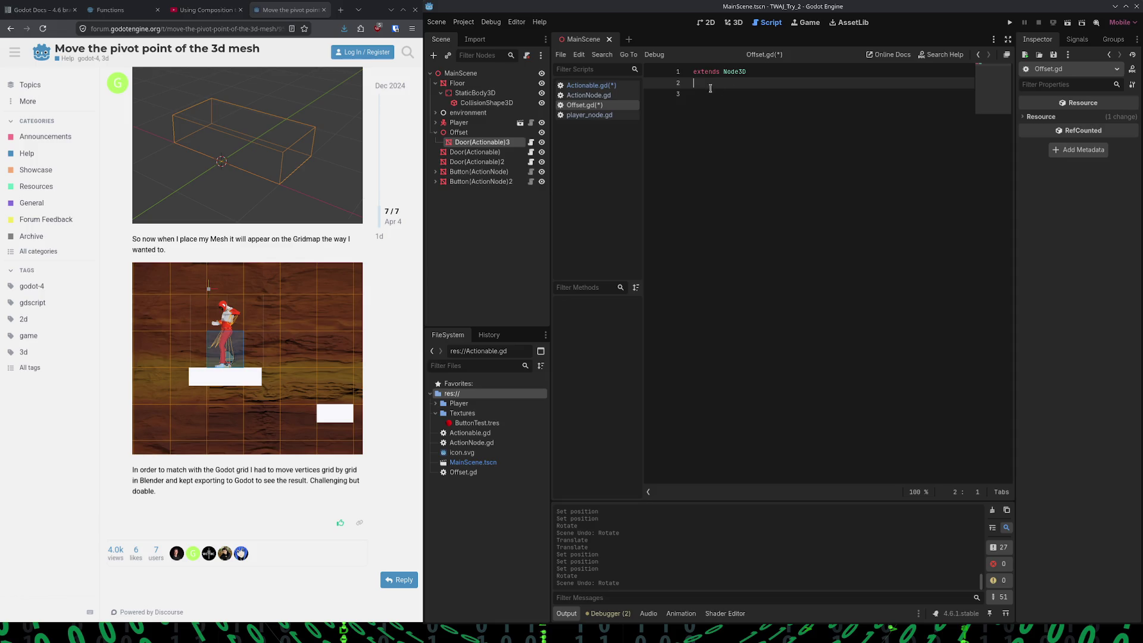
text(lass)
text(_name offset)
key(ctrl+s)
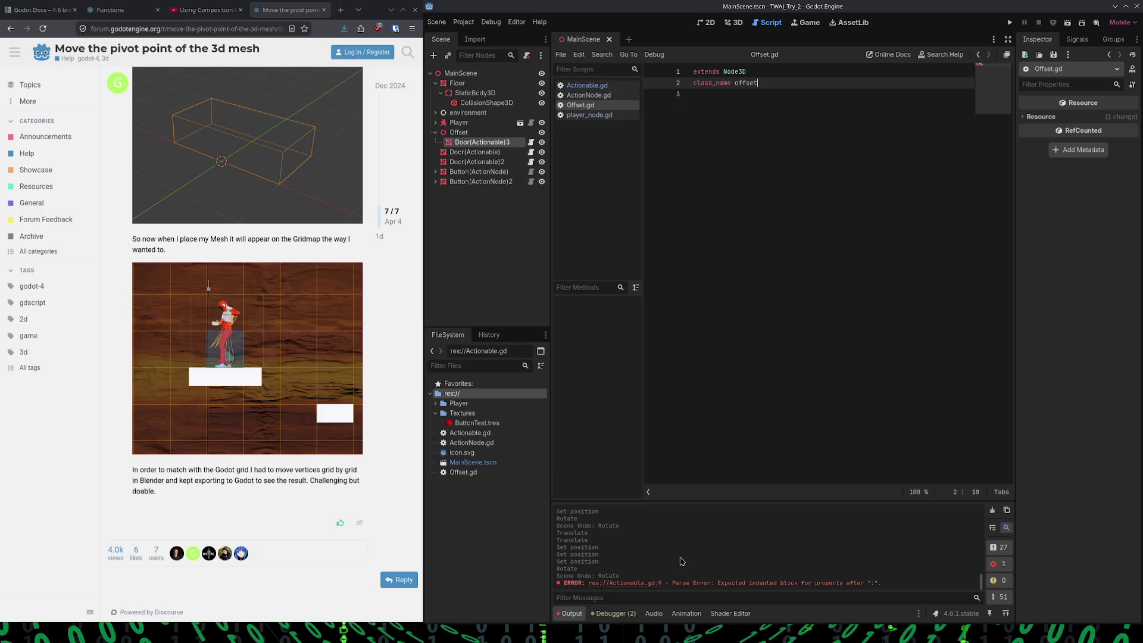
Complete Actionable.gd's export as 'var offset: offset' and save
click(638, 583)
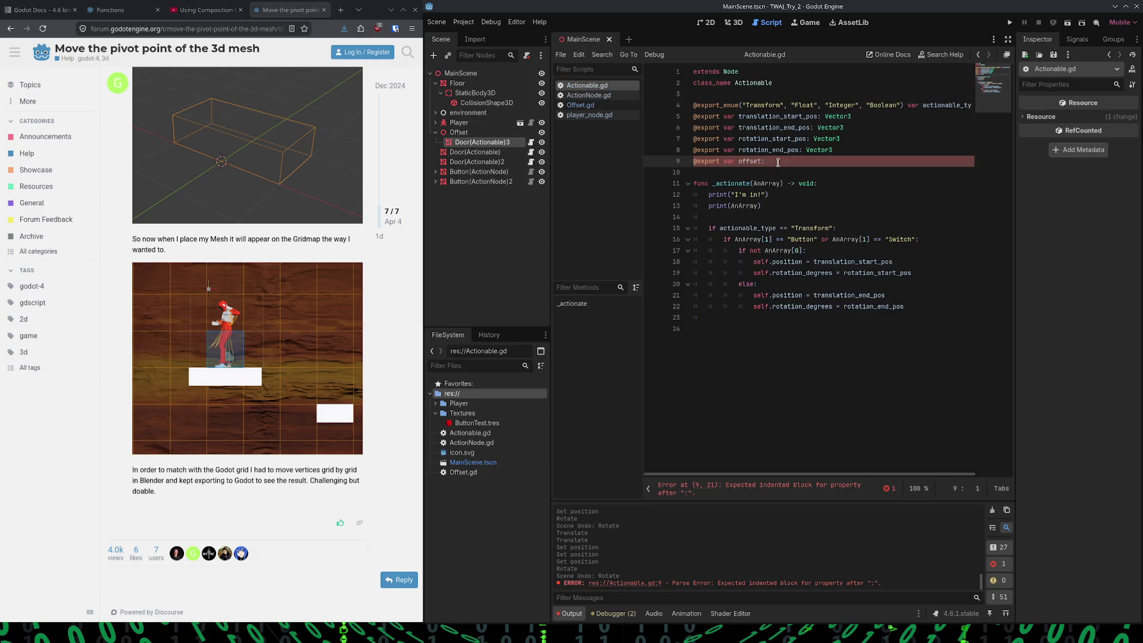
text(offset)
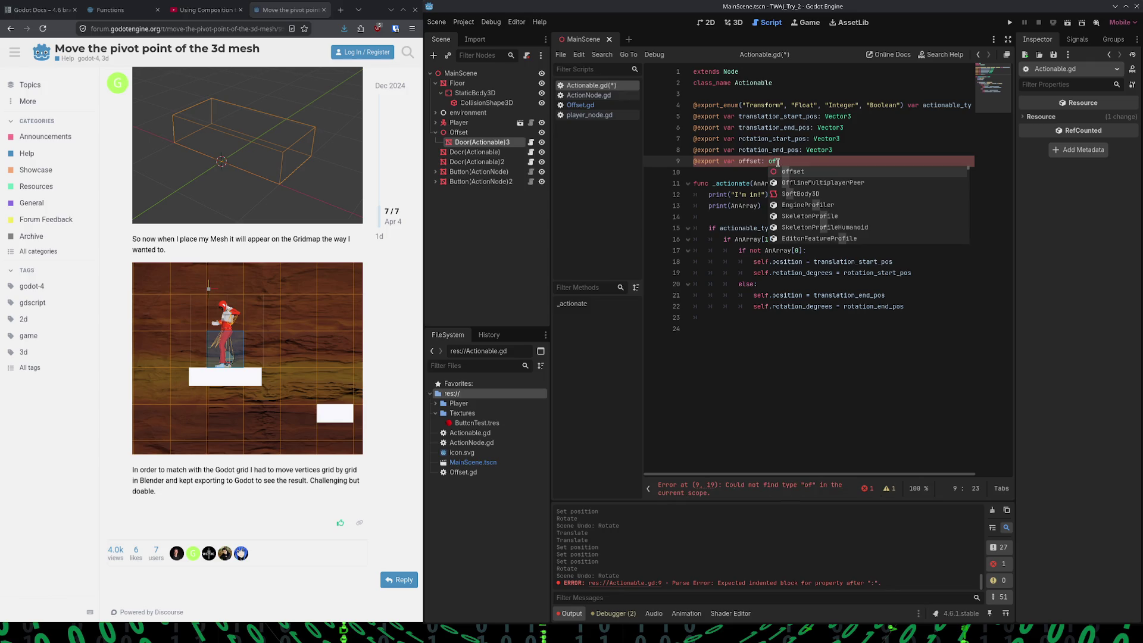
key(ctrl+s)
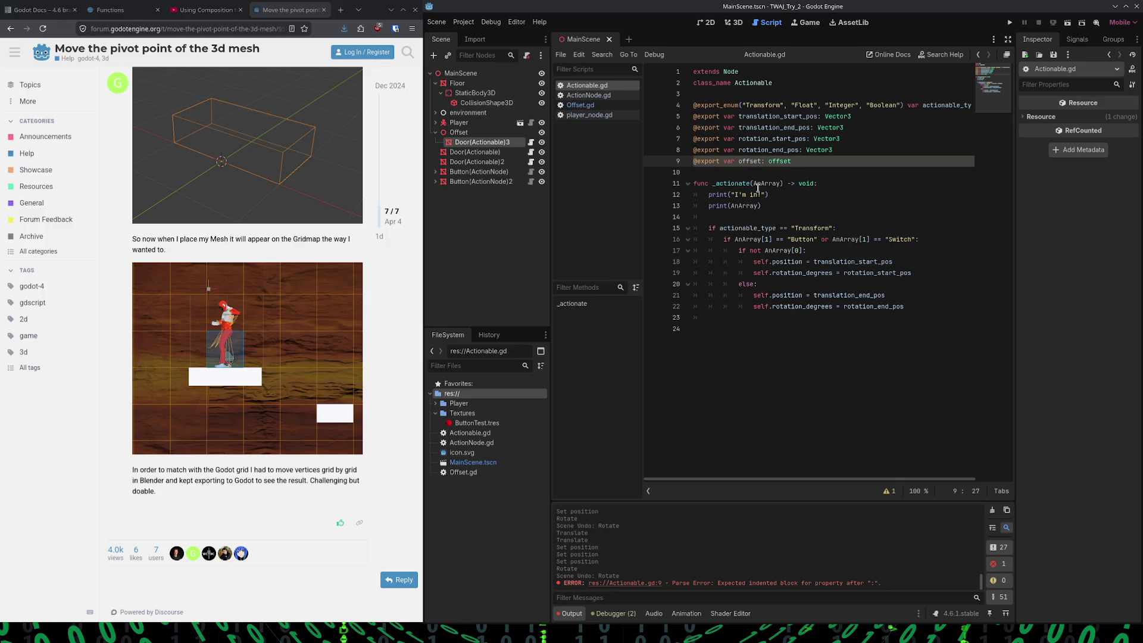
Add Offset.gd as a new offset node under MainScene
click(493, 76)
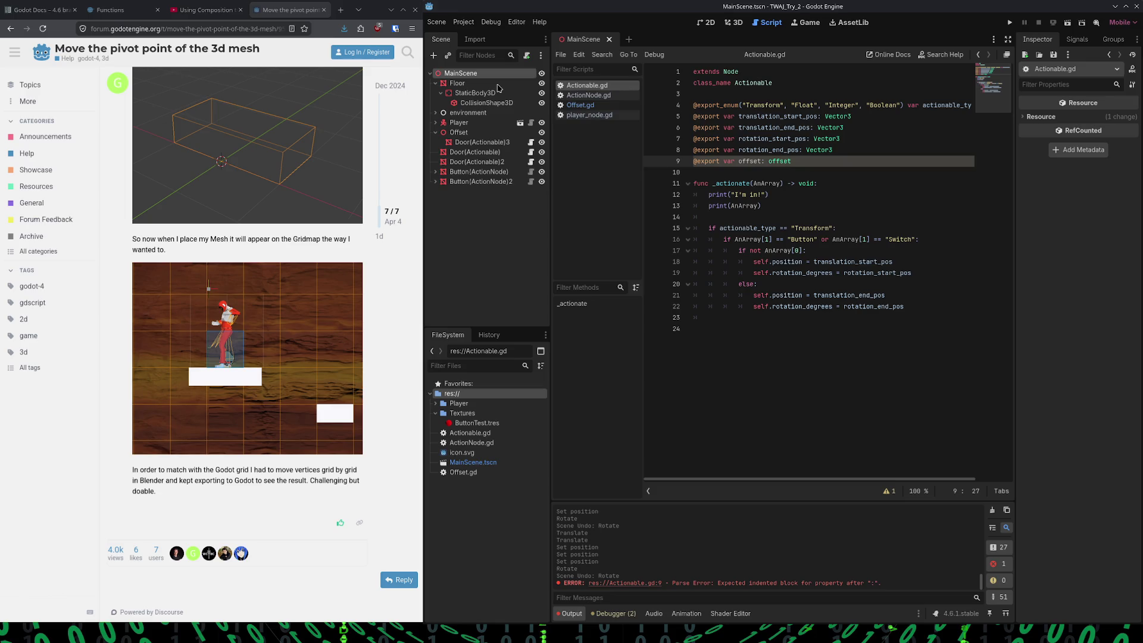
drag(581, 104, 479, 195)
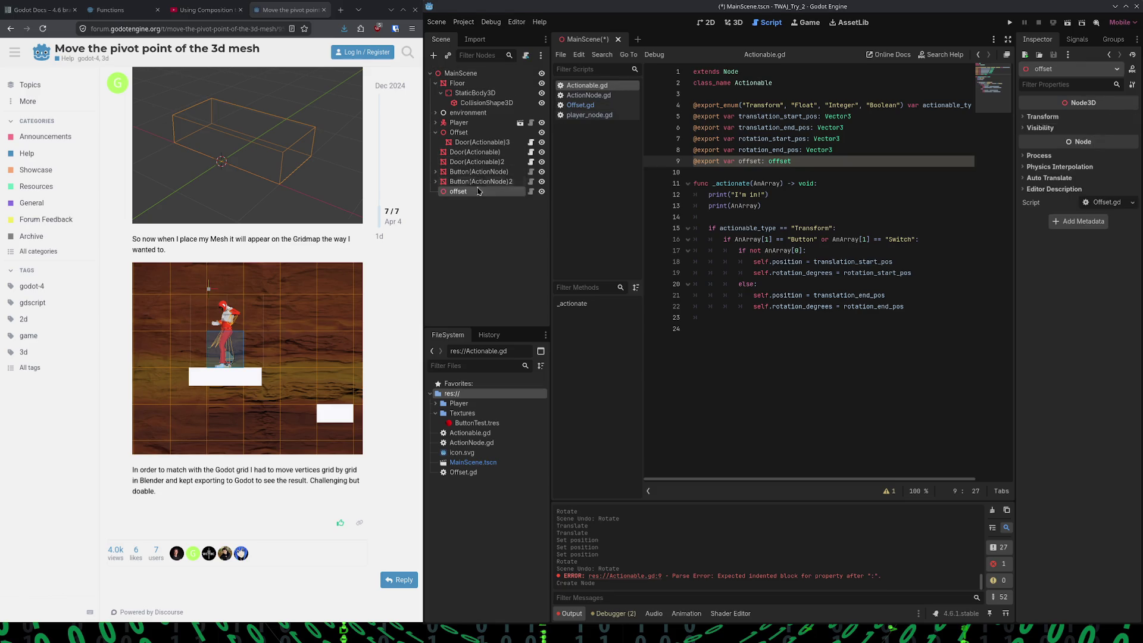
click(473, 132)
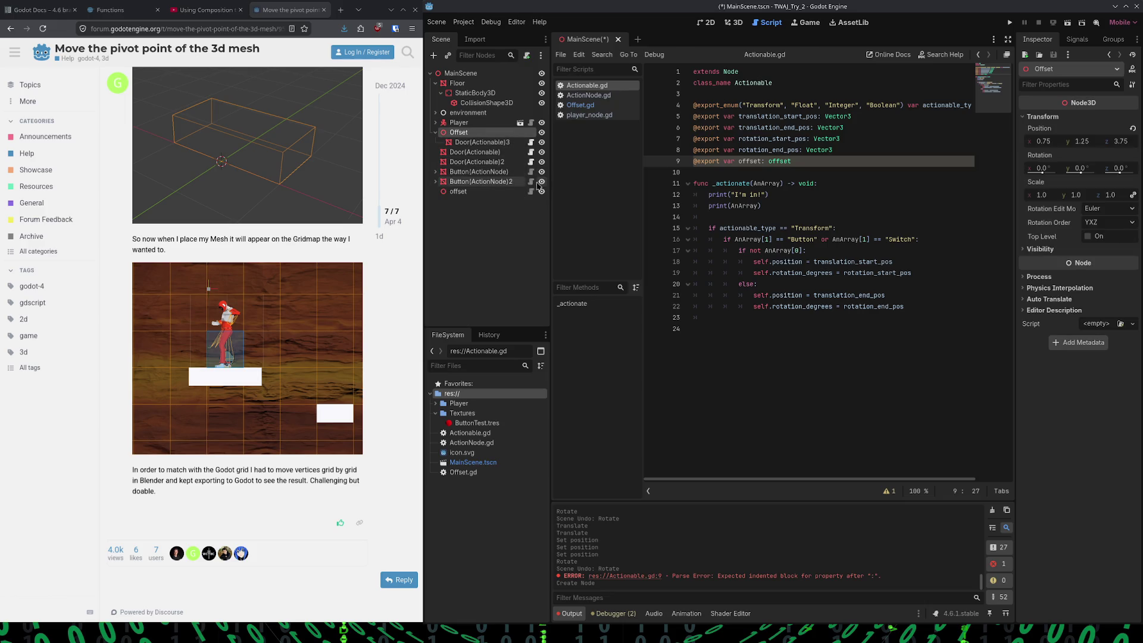
click(506, 191)
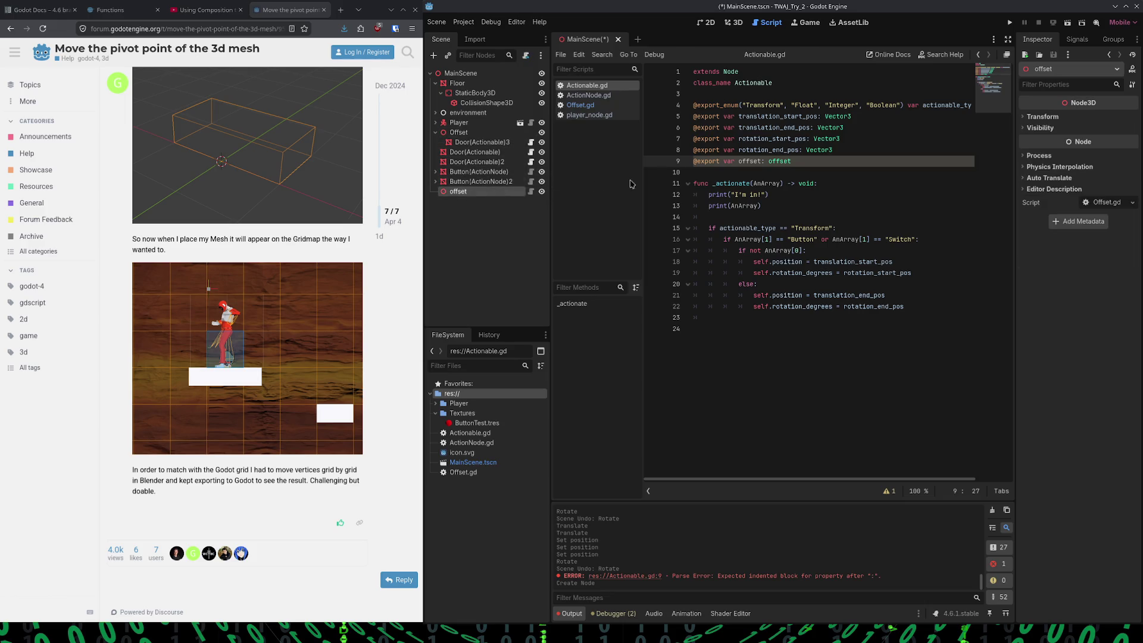
Position the new offset node at 0.75, 1.25, 3.75 and save the scene
click(1042, 116)
click(1053, 142)
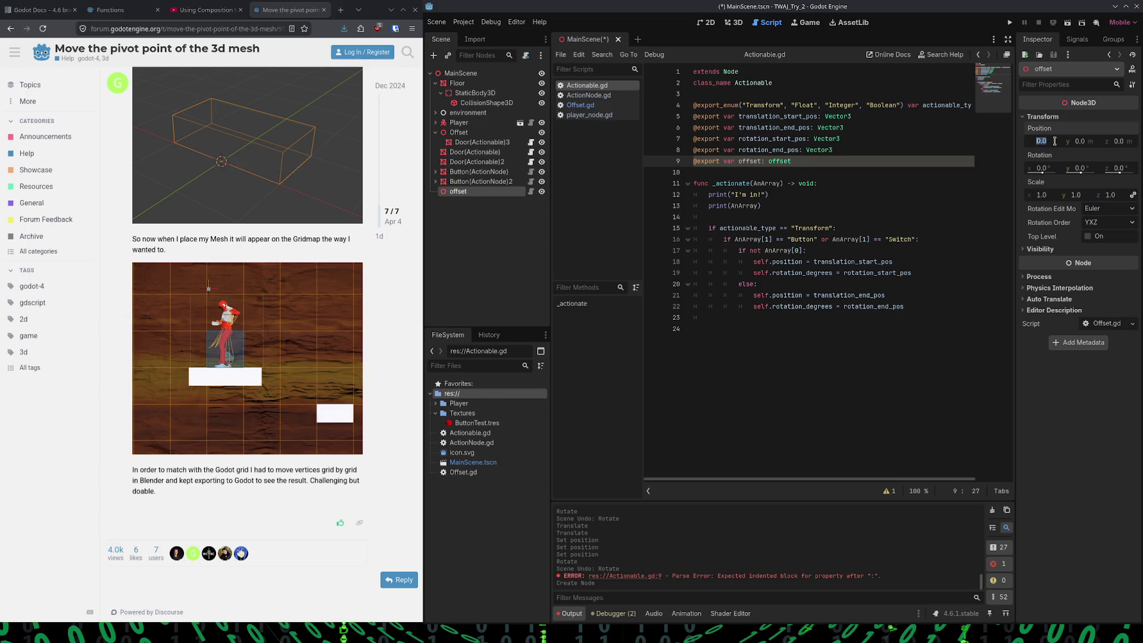
text(0)
key(Return)
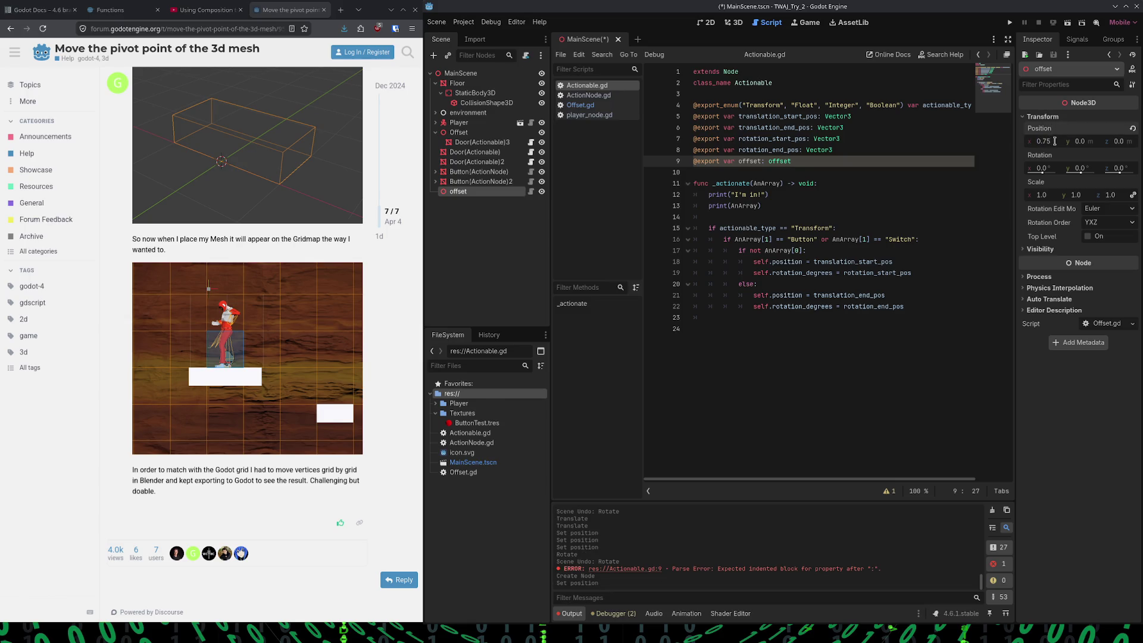
click(476, 133)
click(485, 191)
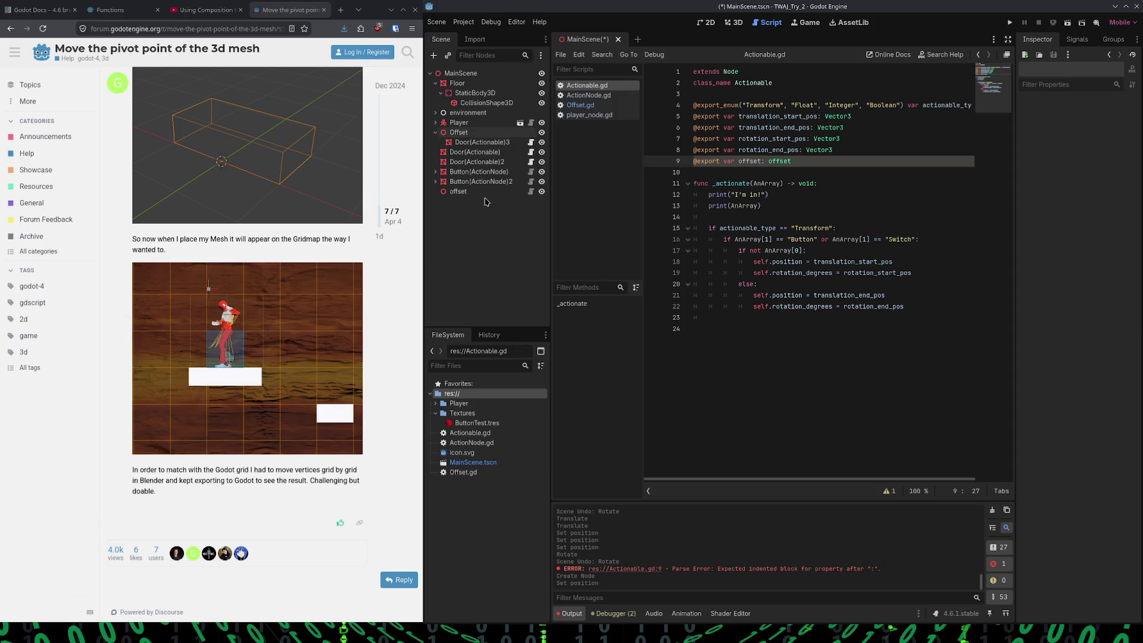
click(1081, 141)
text(1.25)
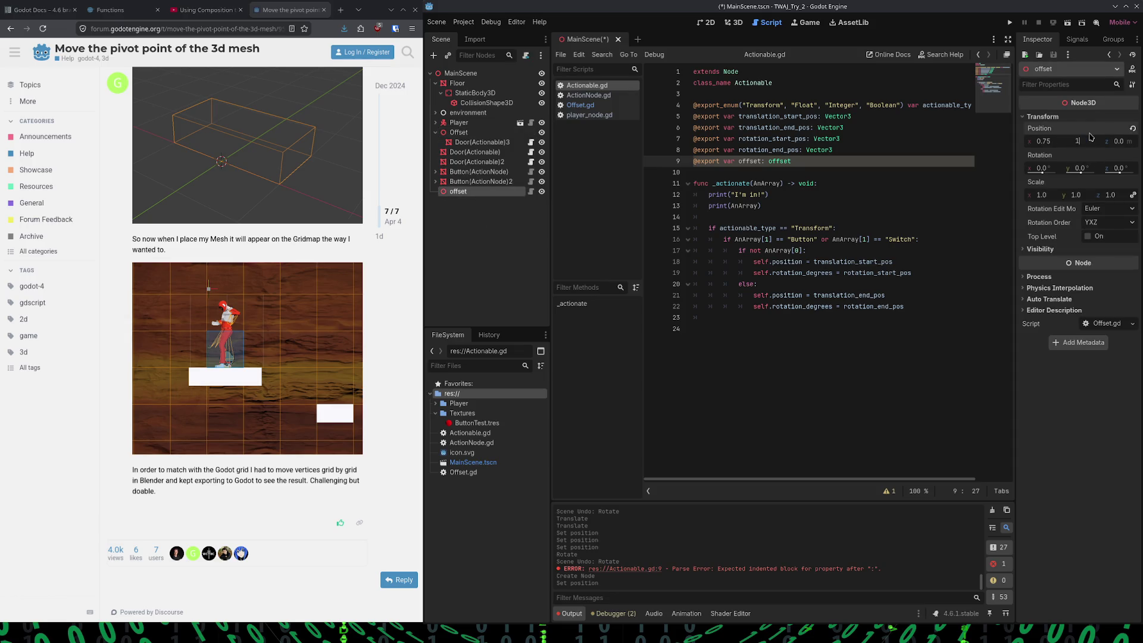
key(Return)
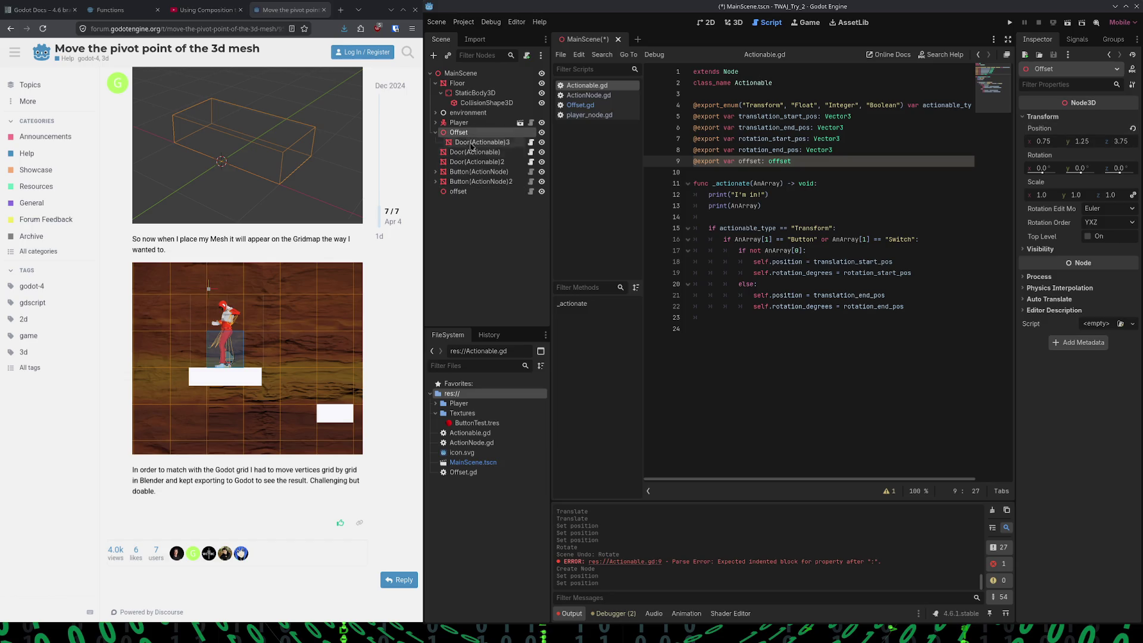
click(1131, 143)
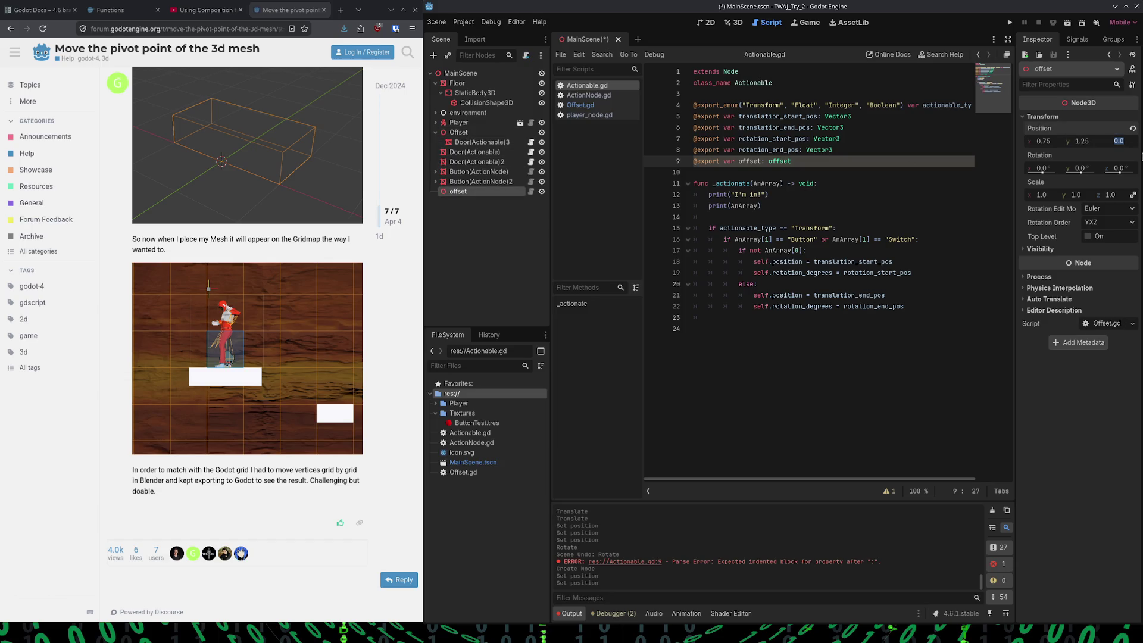
text(3.75)
key(ctrl+s)
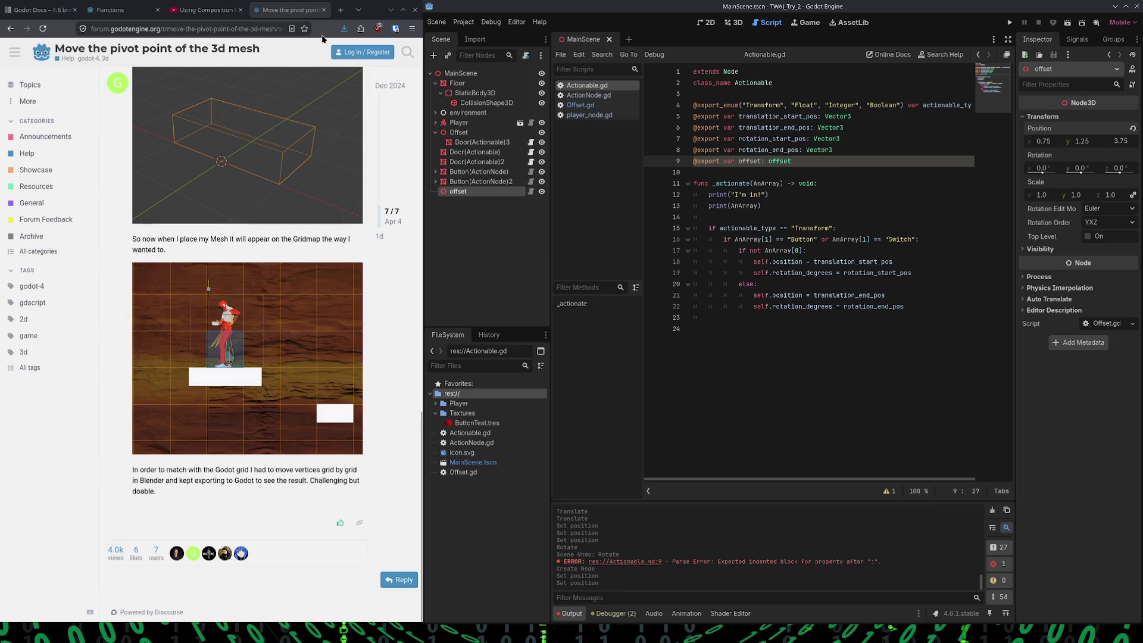
Search 'a door that translates and rotates' and skim the Goppion roto-translation article
click(339, 12)
text(a door that)
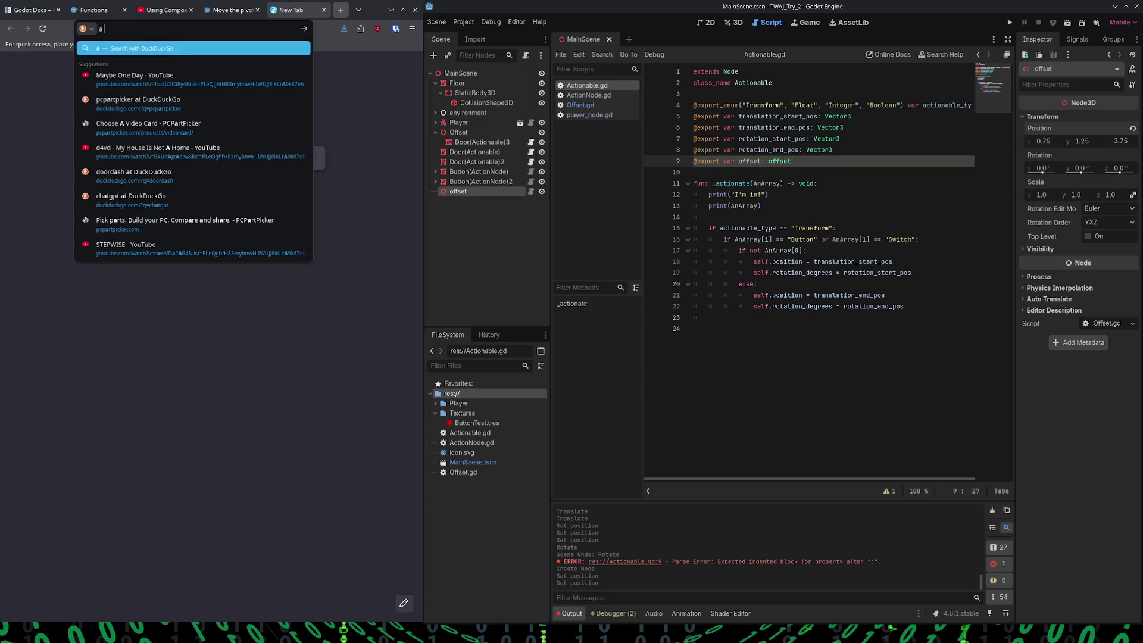
text( translates)
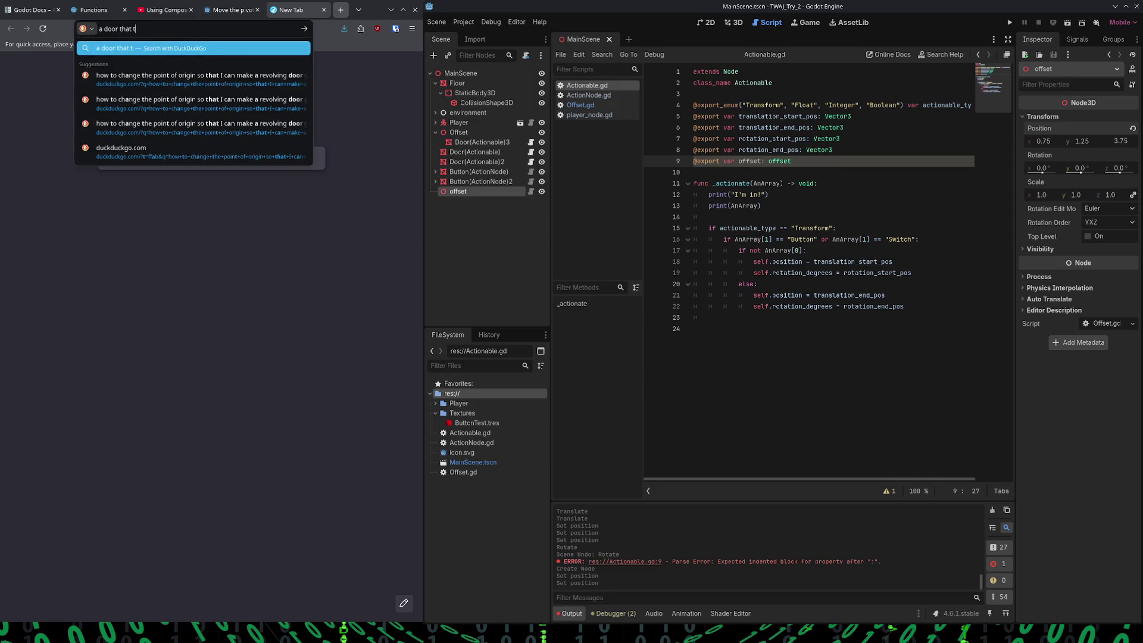
text( and rotat)
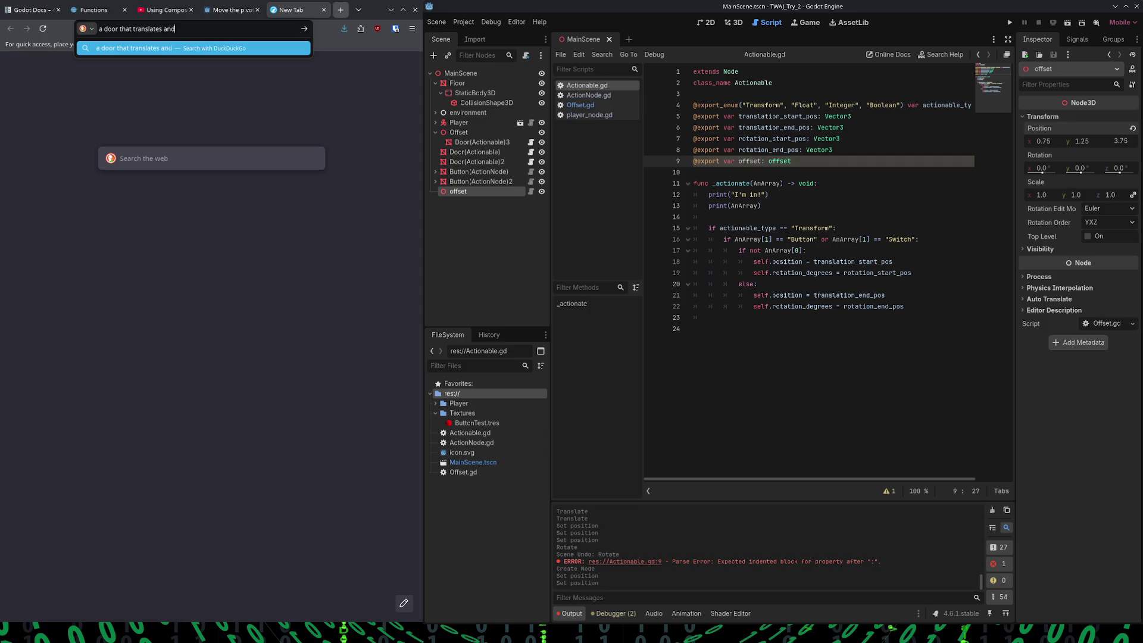
text(es)
key(Return)
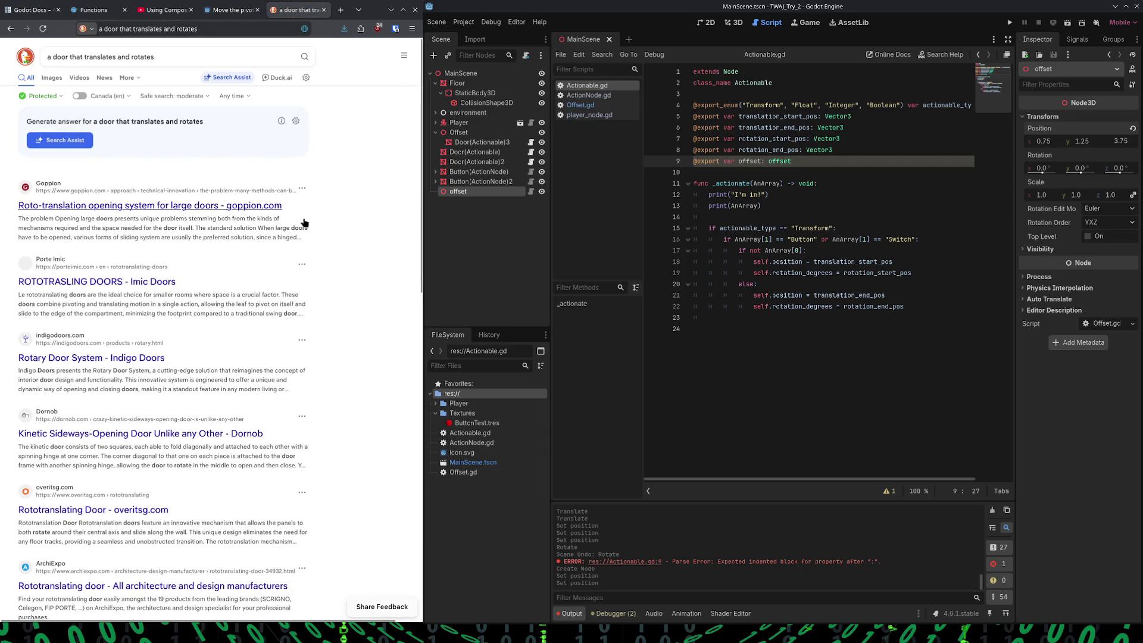
click(163, 205)
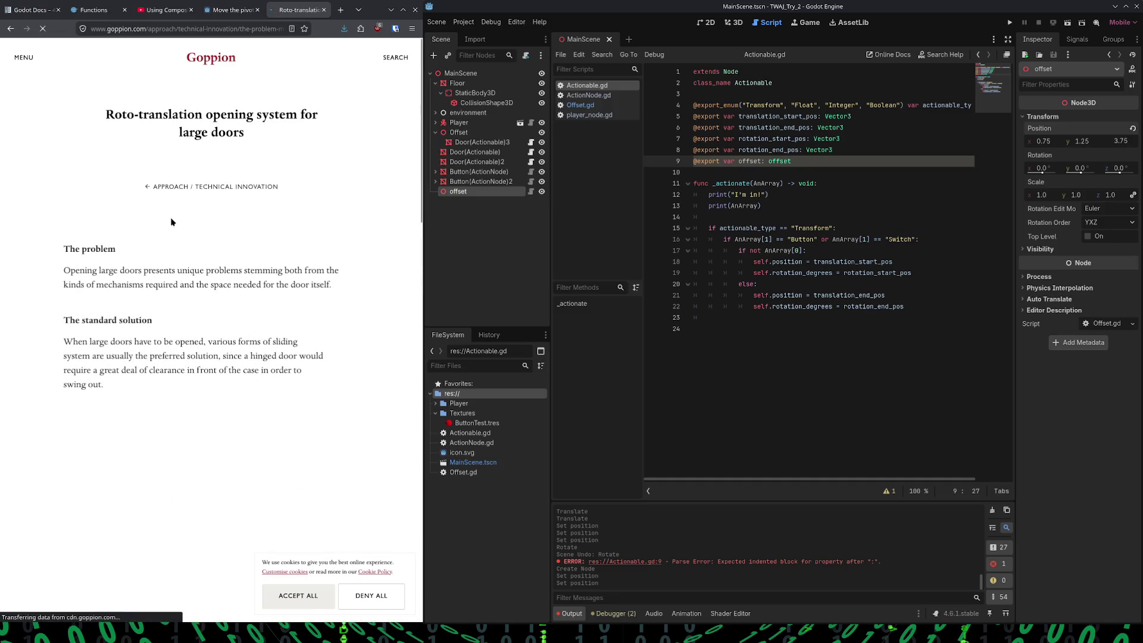
scroll(231, 470, down, 4)
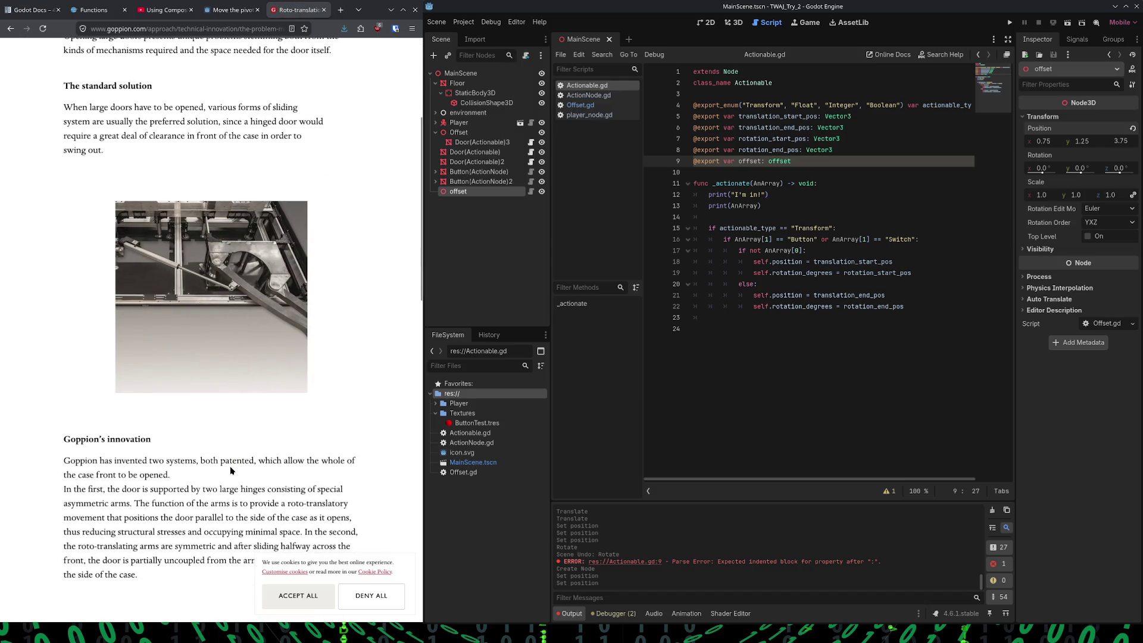
scroll(231, 470, down, 10)
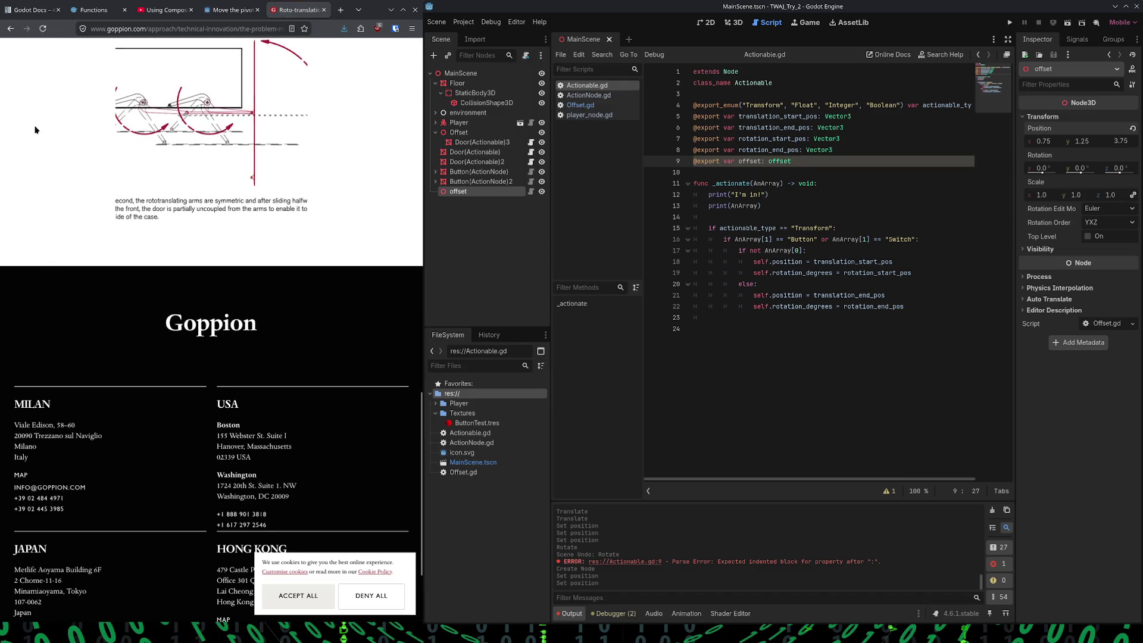
click(11, 28)
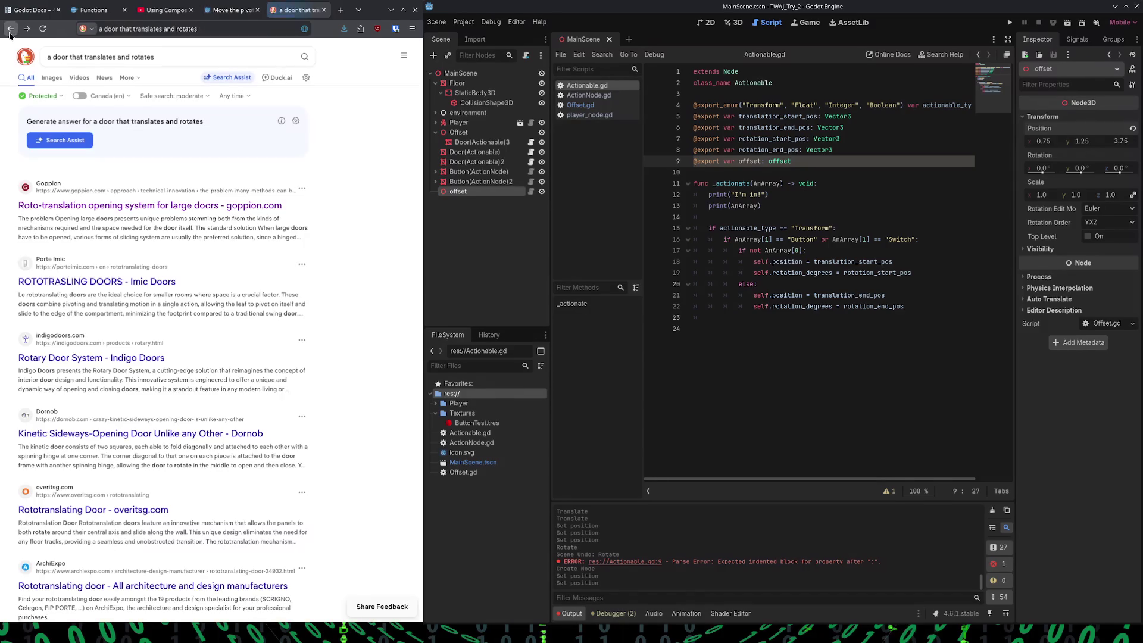
Read the Imic rototranslating doors article, declining its cookie consent
click(115, 280)
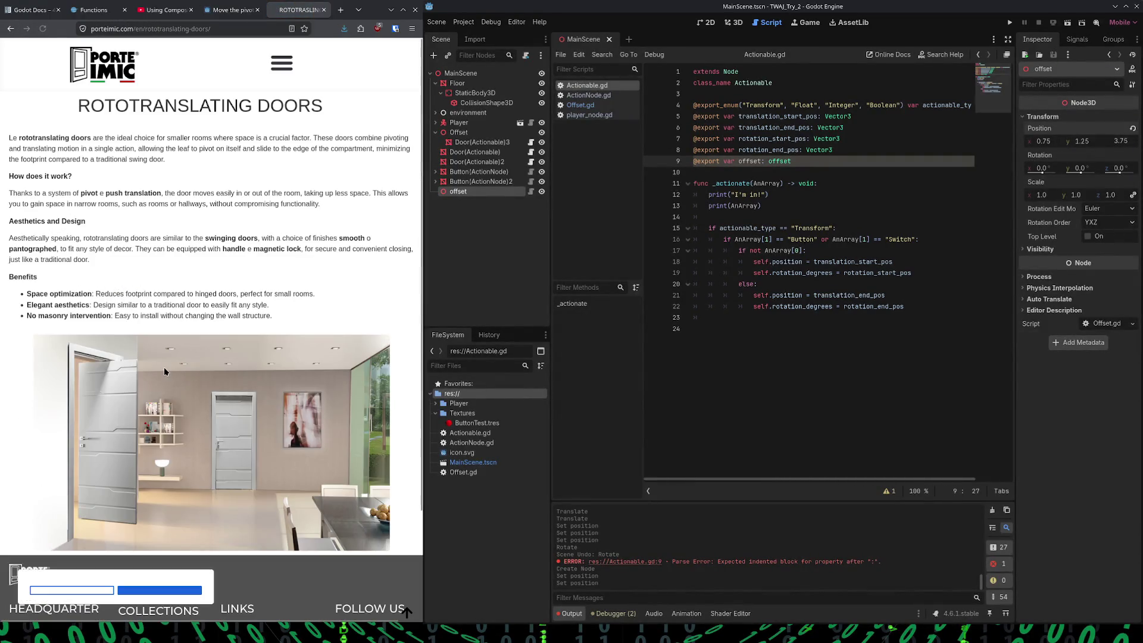
scroll(143, 476, down, 3)
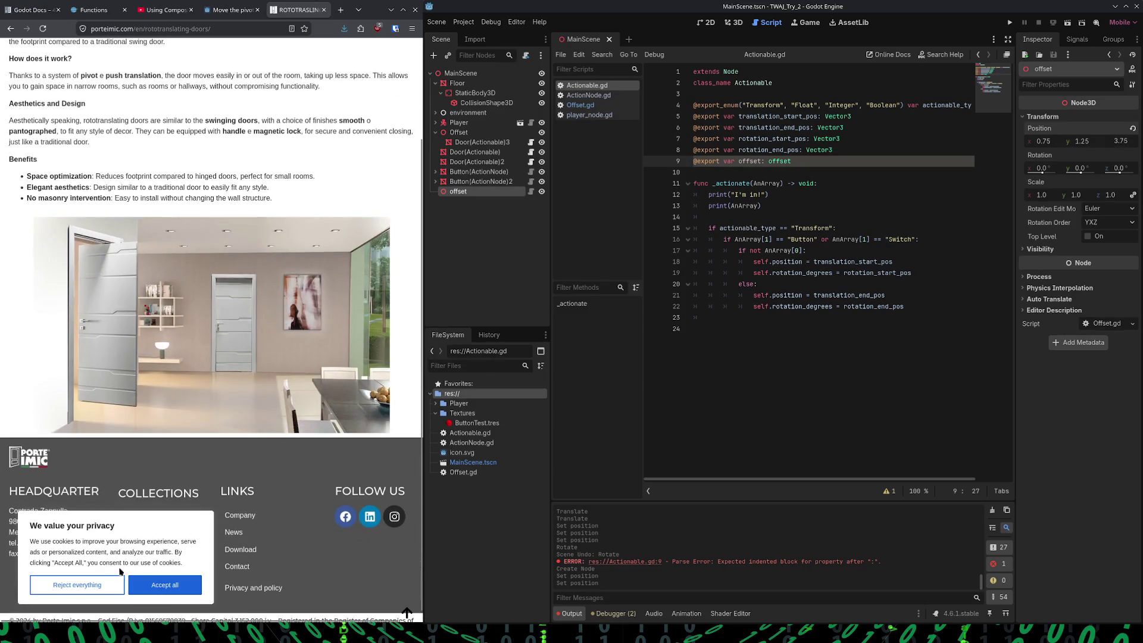
click(110, 586)
scroll(219, 426, down, 1)
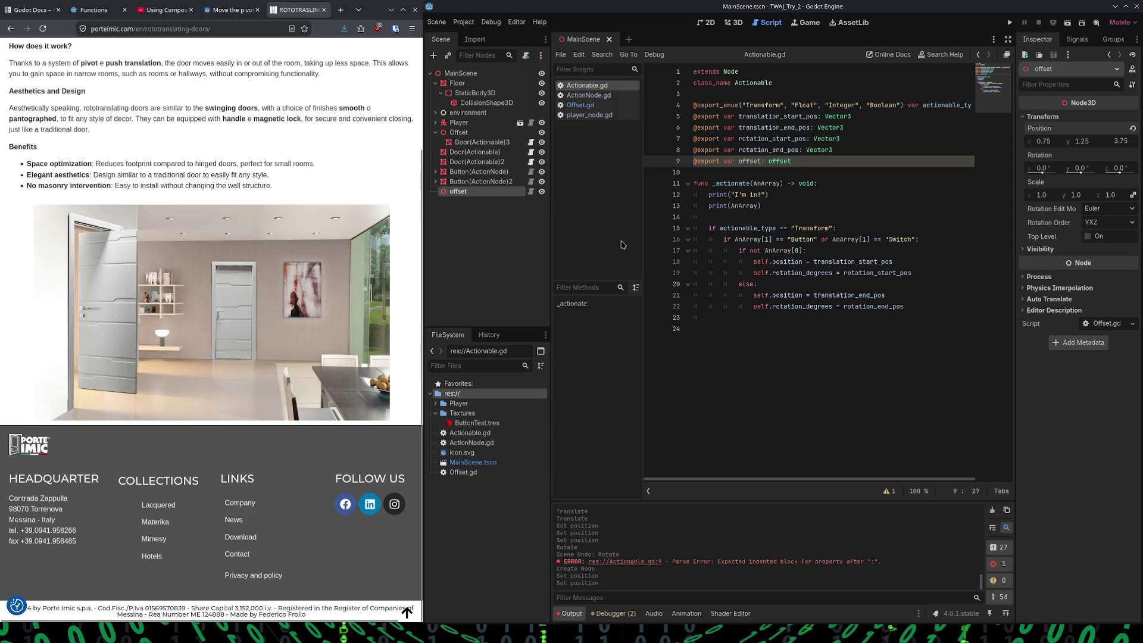
click(780, 105)
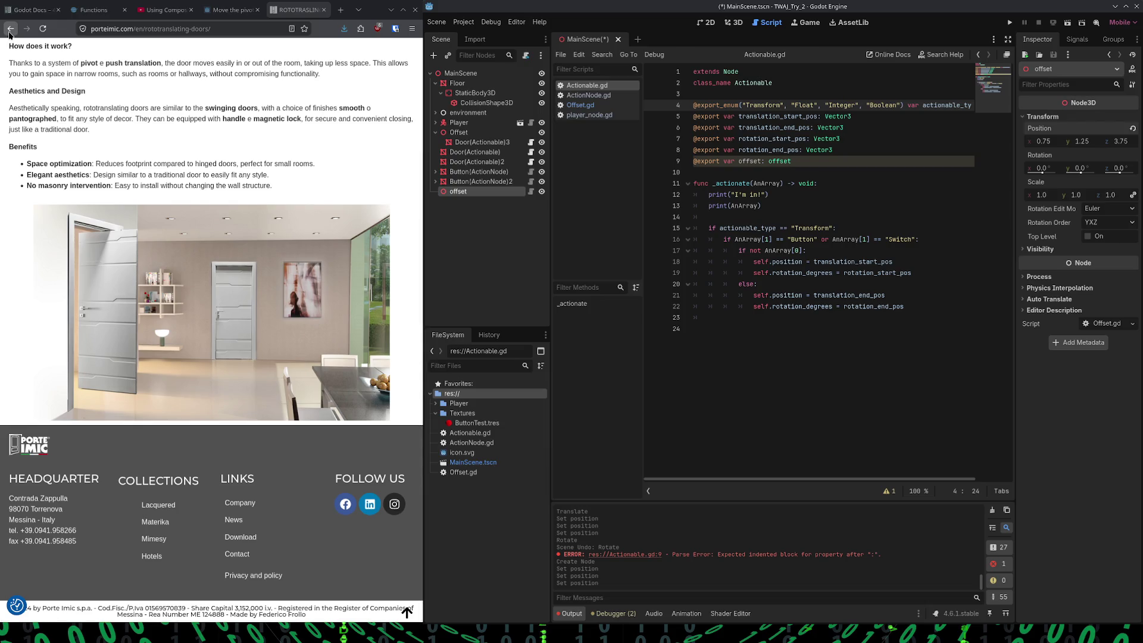
View the overitsg.com Rototranslating Door result, then close it to return to the Godot forum
click(10, 34)
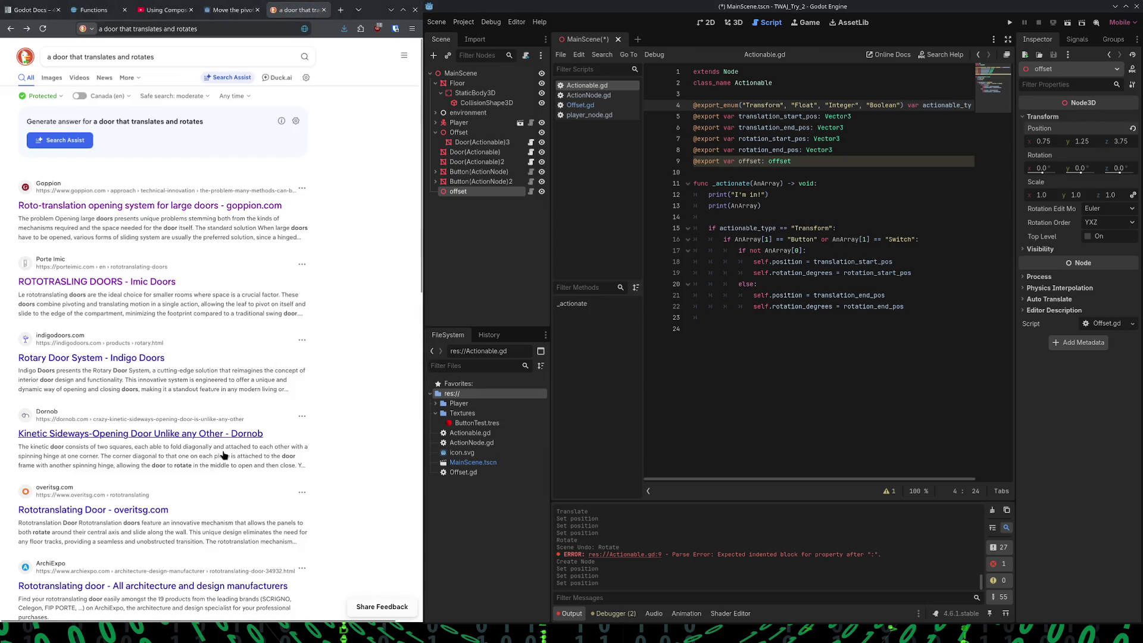
click(134, 510)
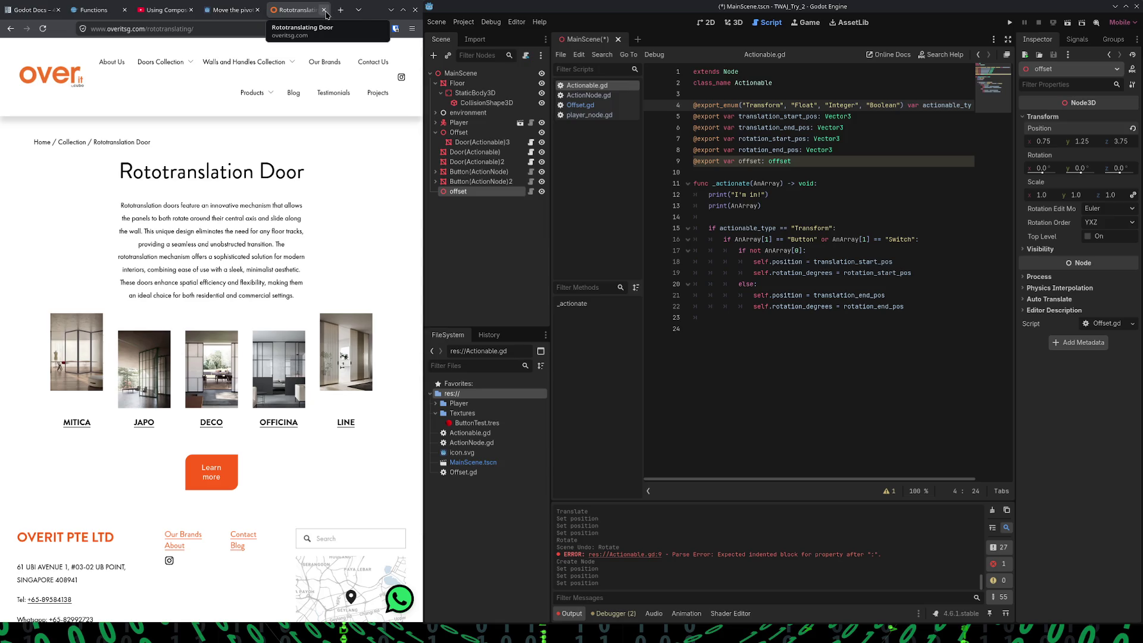
click(323, 10)
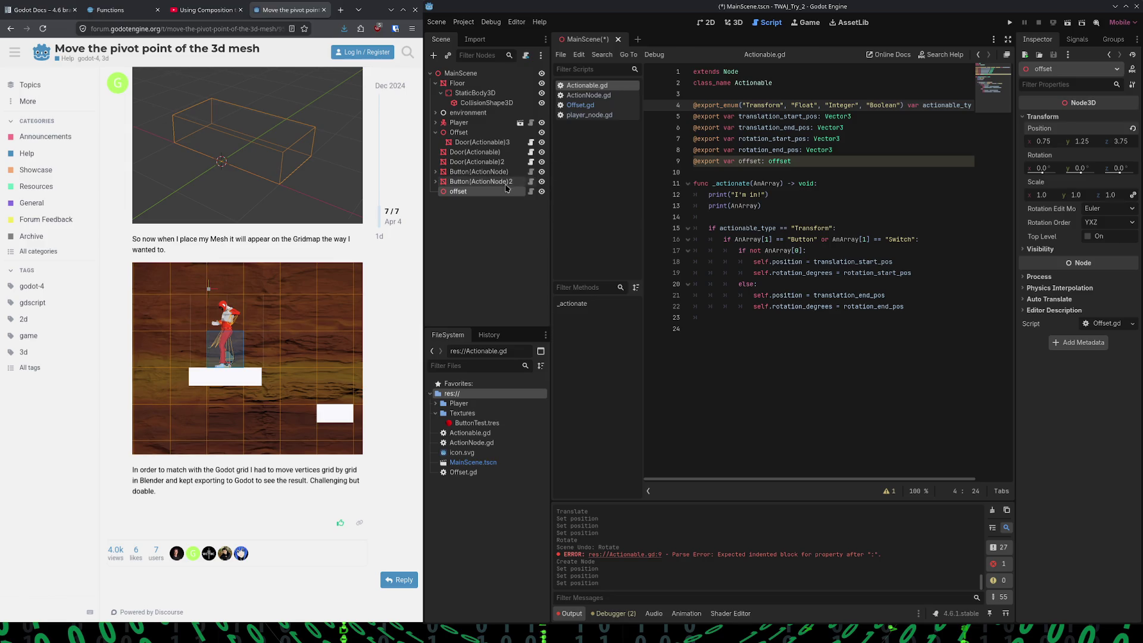
Inspect Button(ActionNode)2 and offset, show ActionNode.gd, and save all changes
click(474, 183)
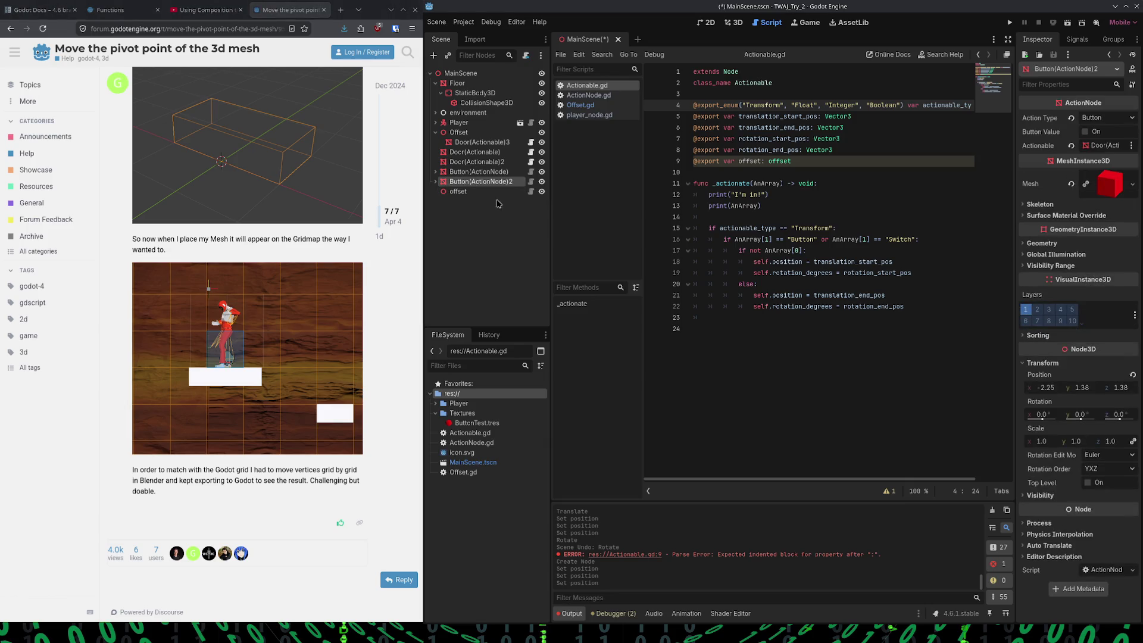
click(486, 192)
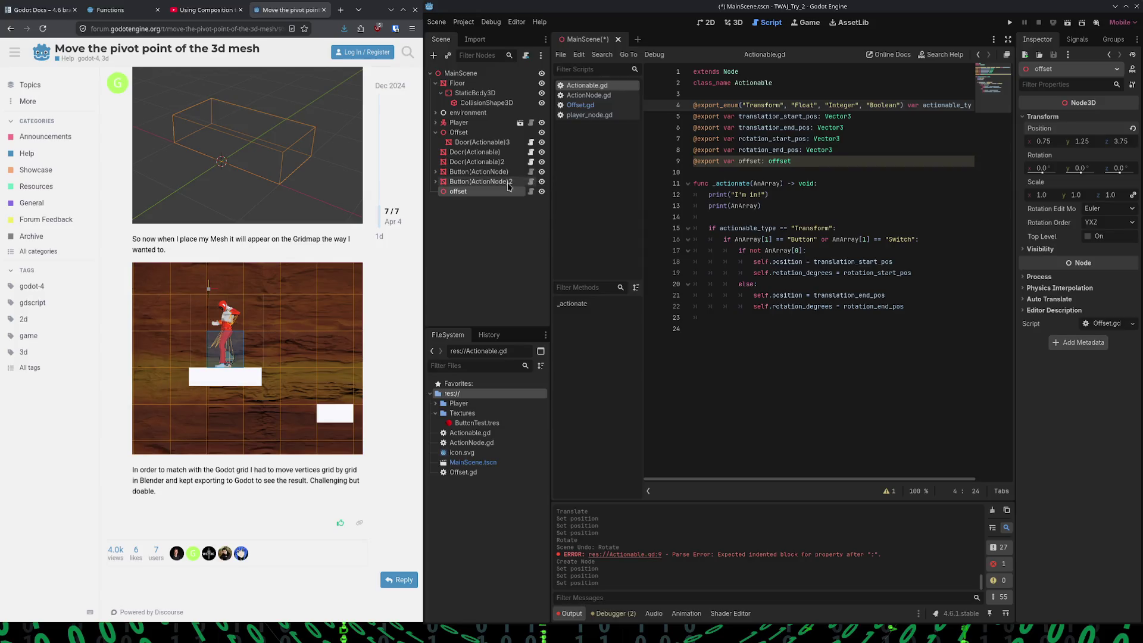
click(475, 183)
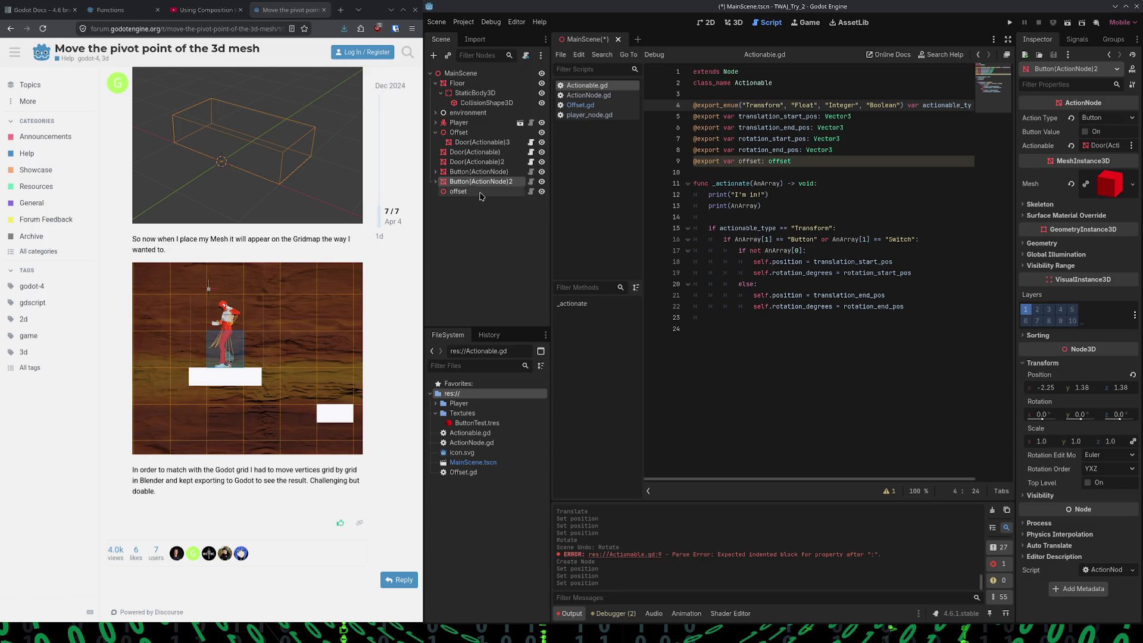
click(588, 95)
key(ctrl+s)
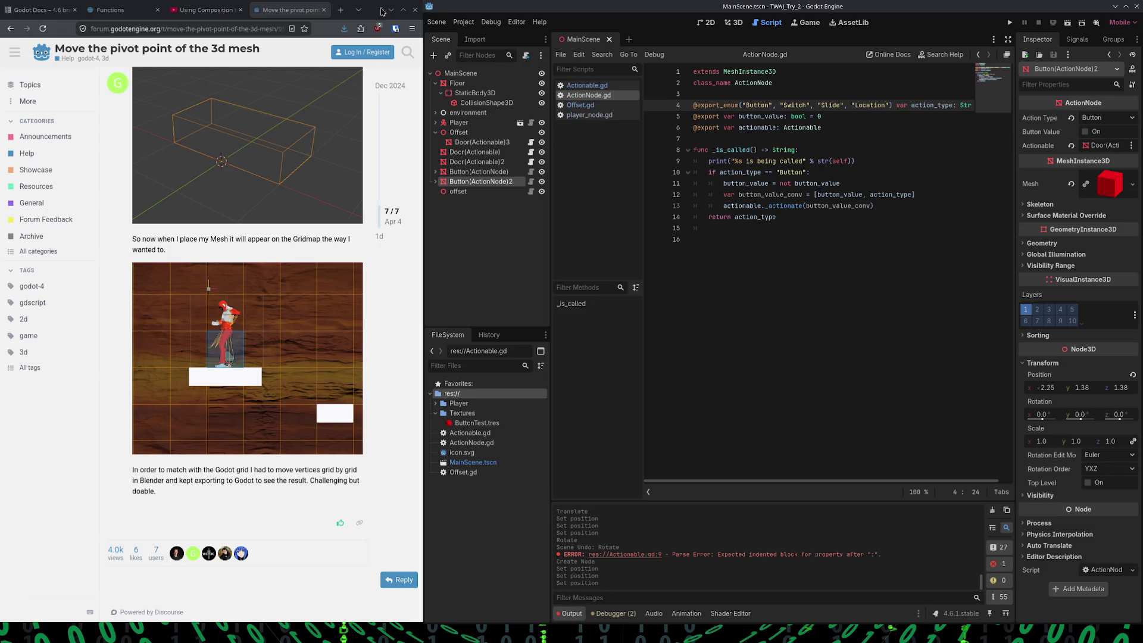
click(721, 127)
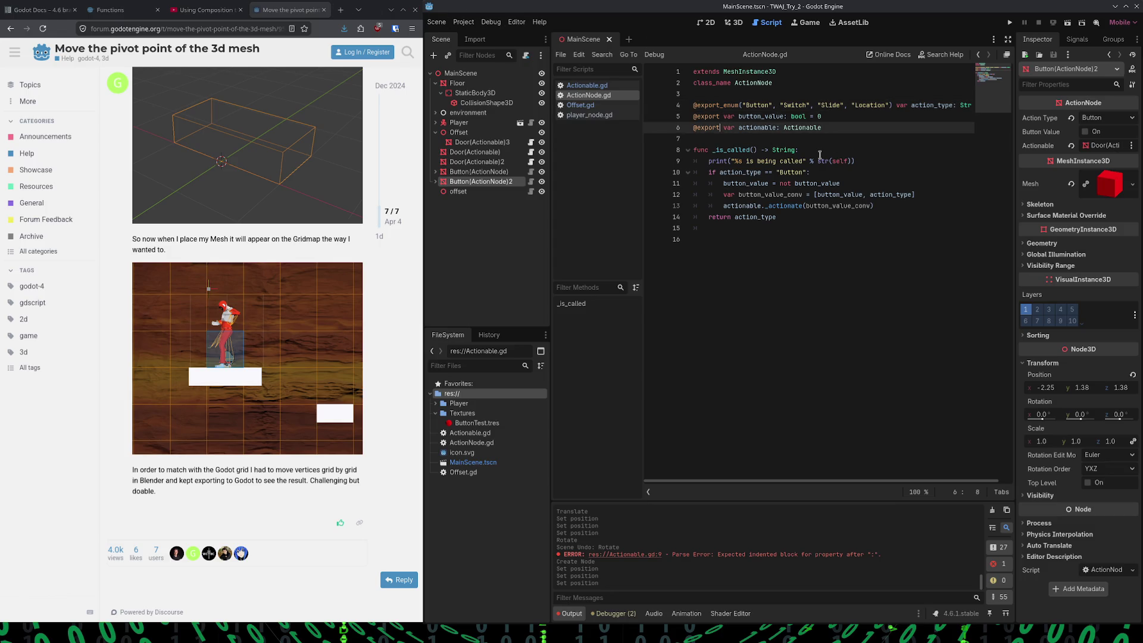
text(_a)
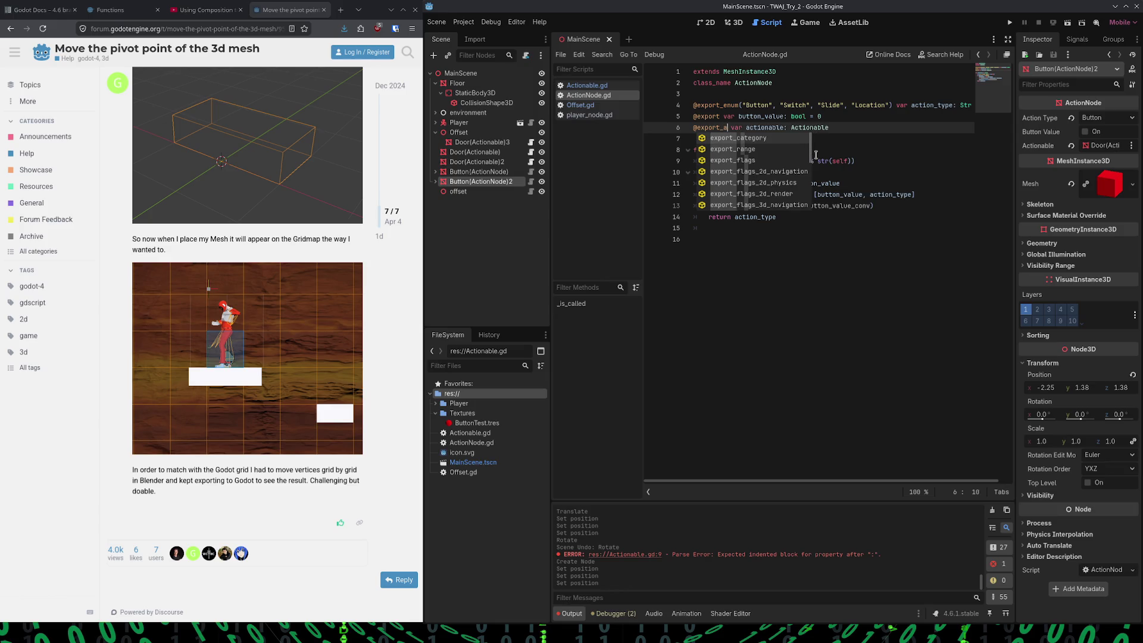
text(rr)
key(BackSpace)
key(BackSpace)
key(BackSpace)
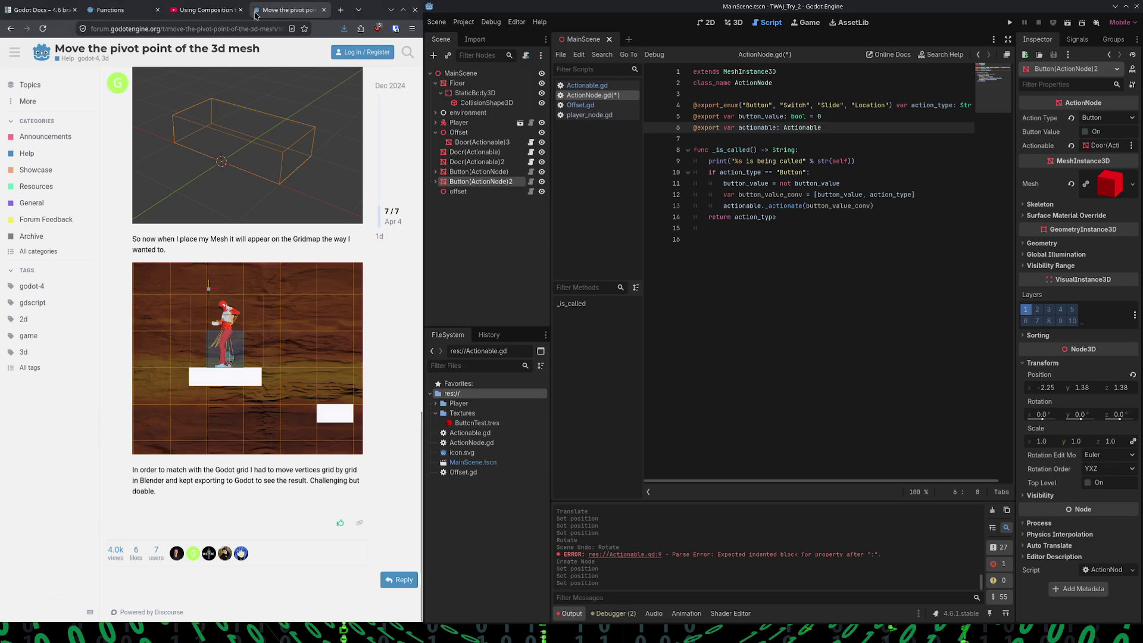
mouse_move(55, 17)
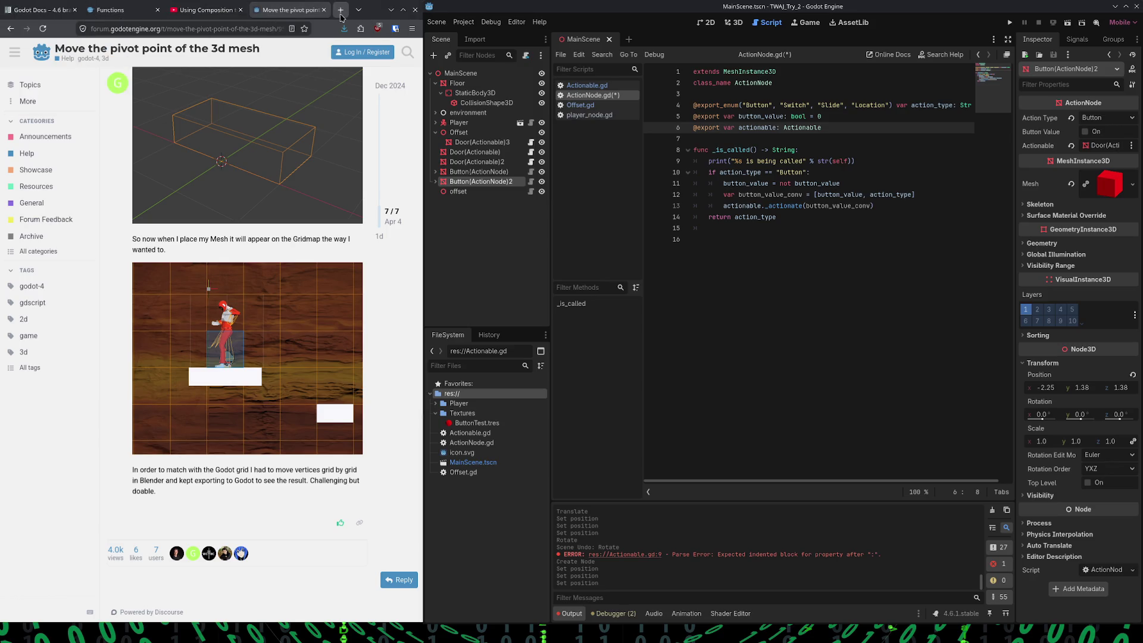
click(56, 10)
Search the Godot docs for 'export' and check the Export page
click(67, 89)
text(export)
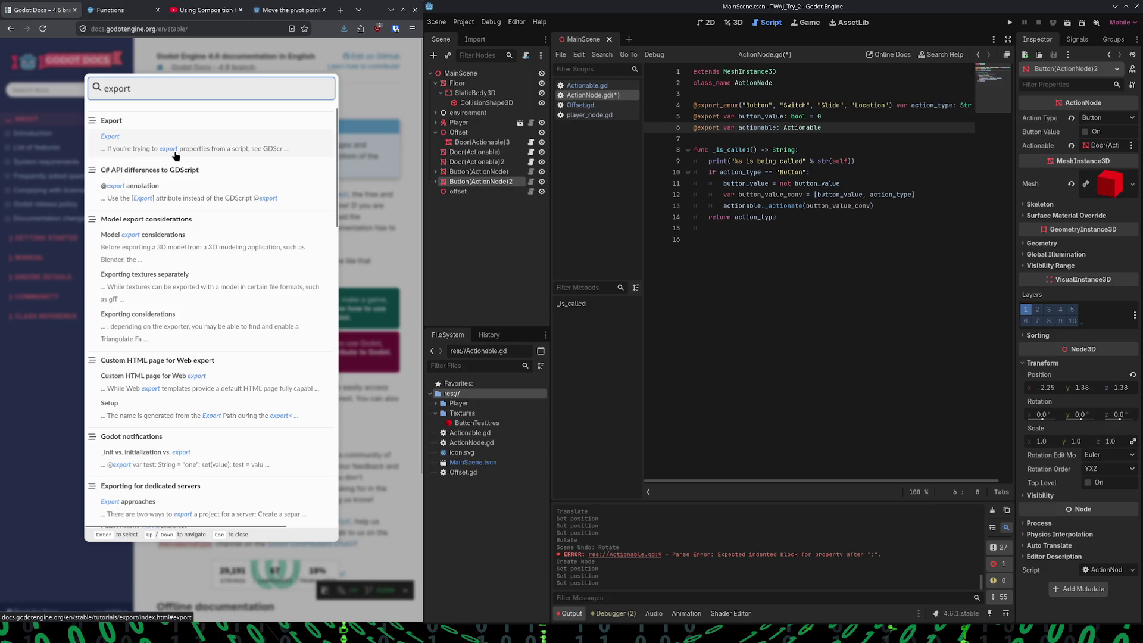
key(Escape)
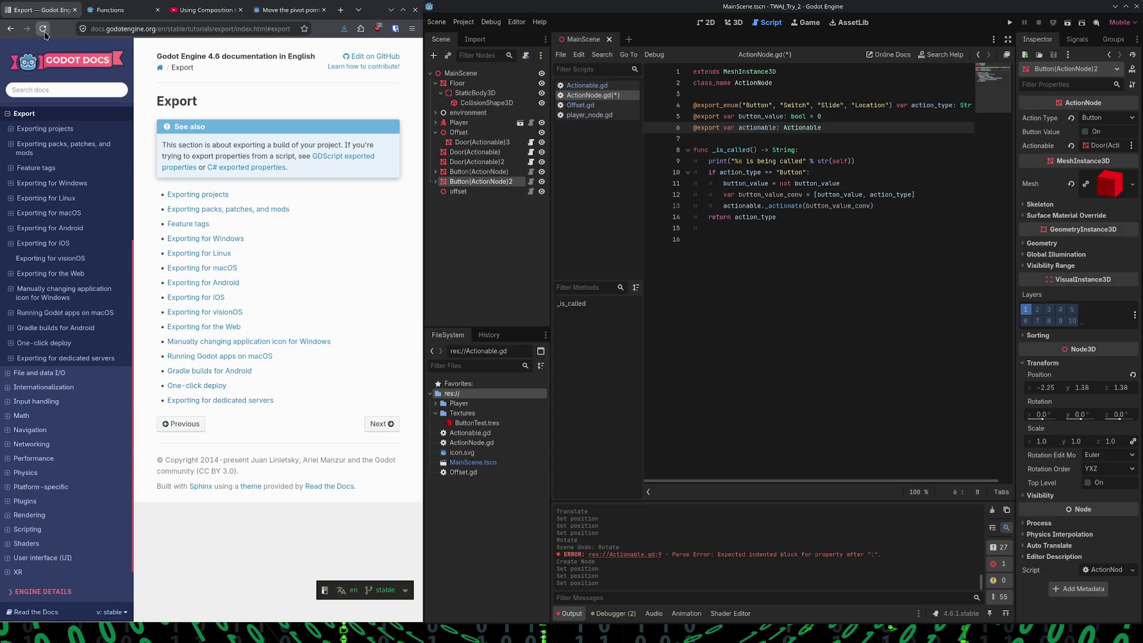
click(9, 33)
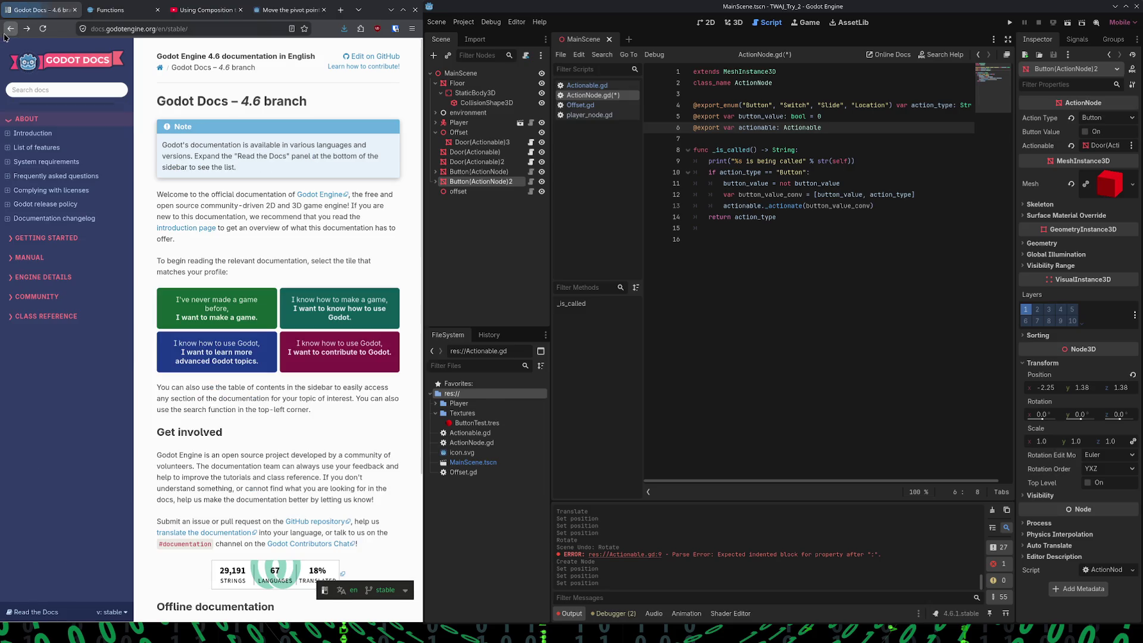
click(21, 84)
text(export)
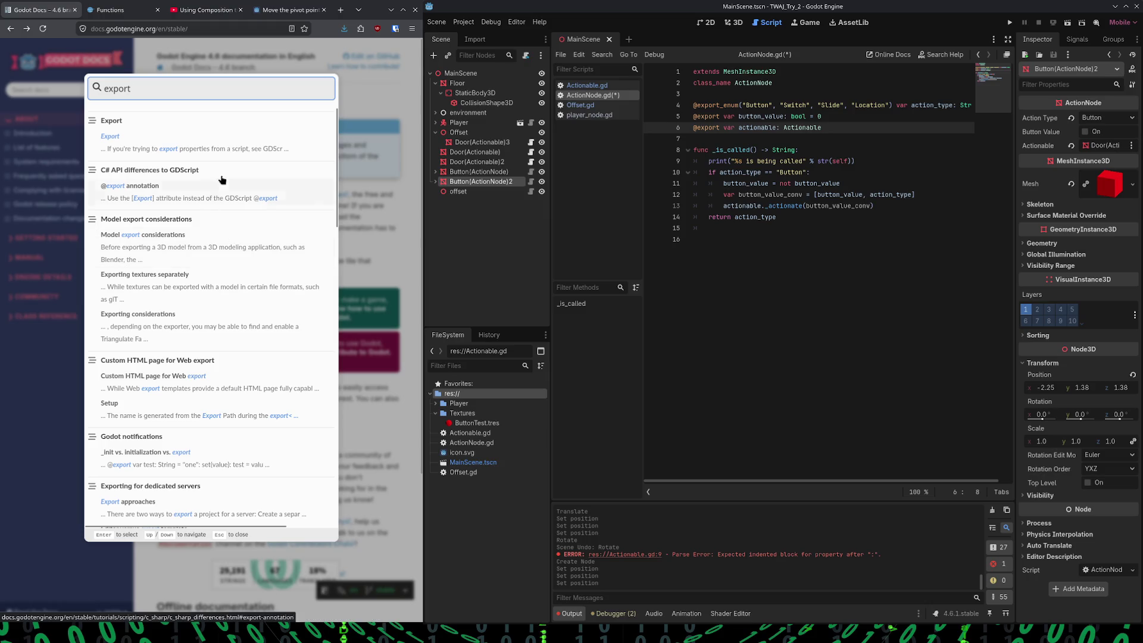
Web-search 'export godot 4', look at the Godot Export docs result, and return to the results
click(143, 28)
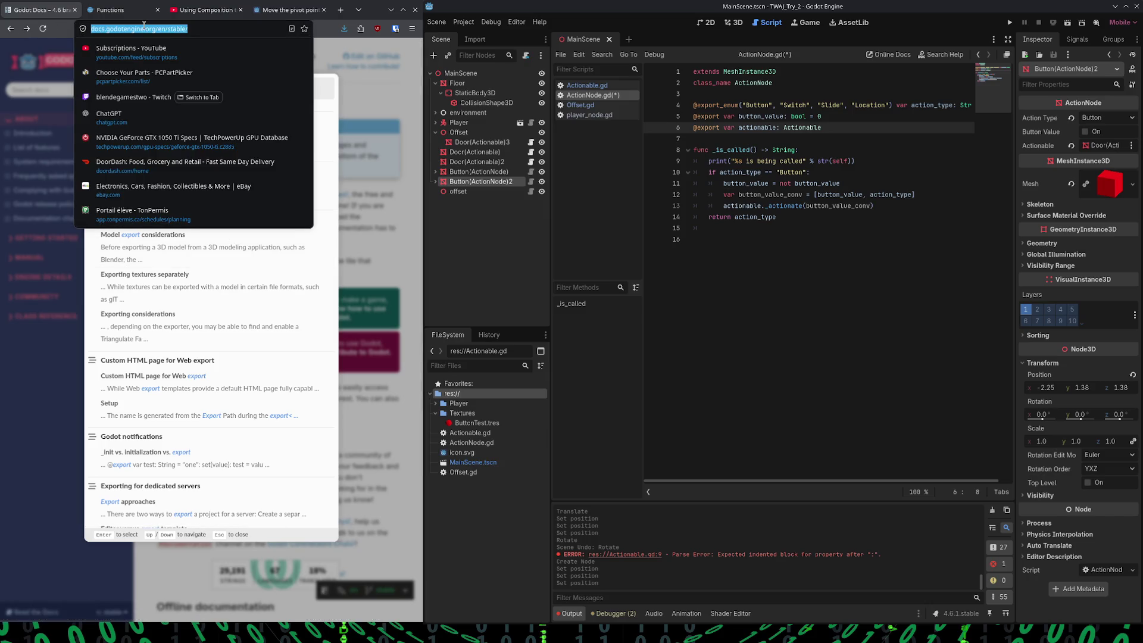
text(export)
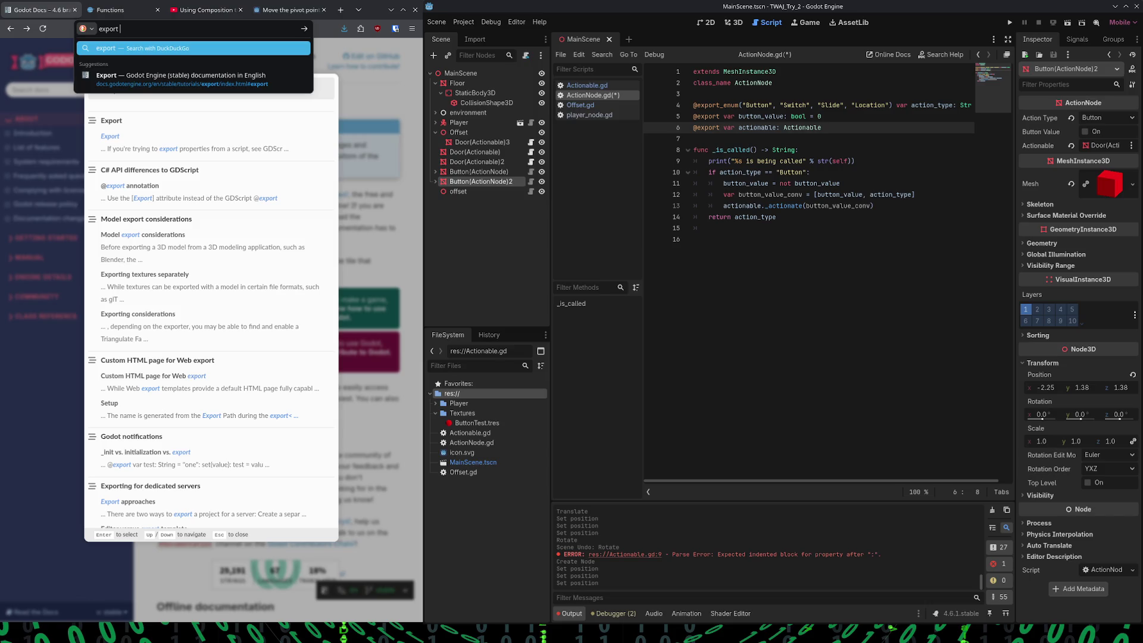
text( godot 4)
key(Return)
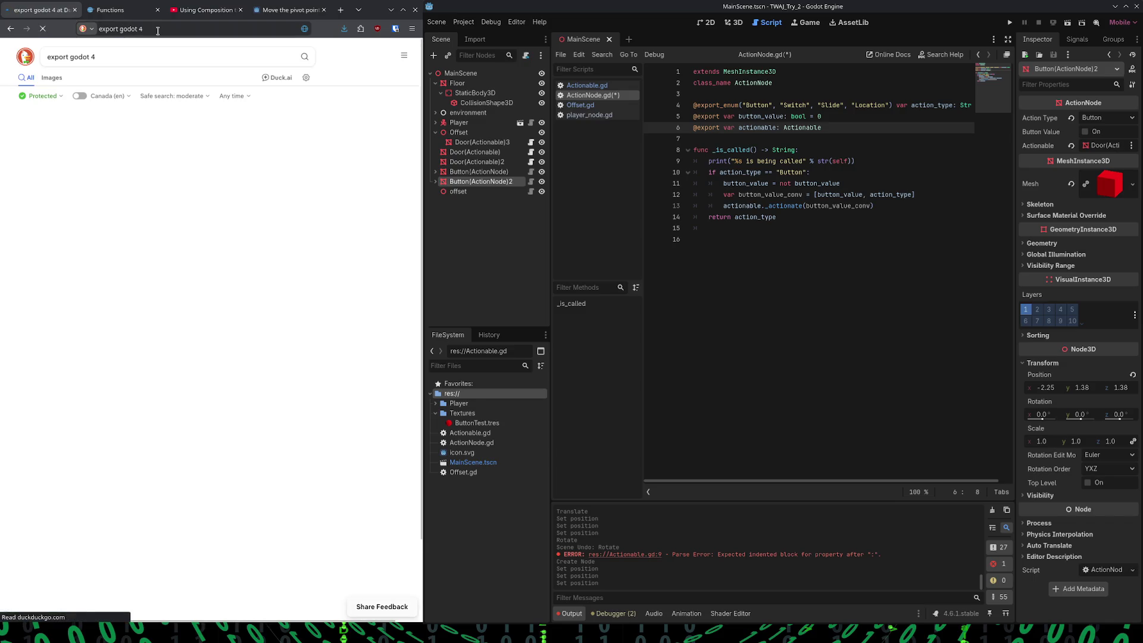
click(179, 203)
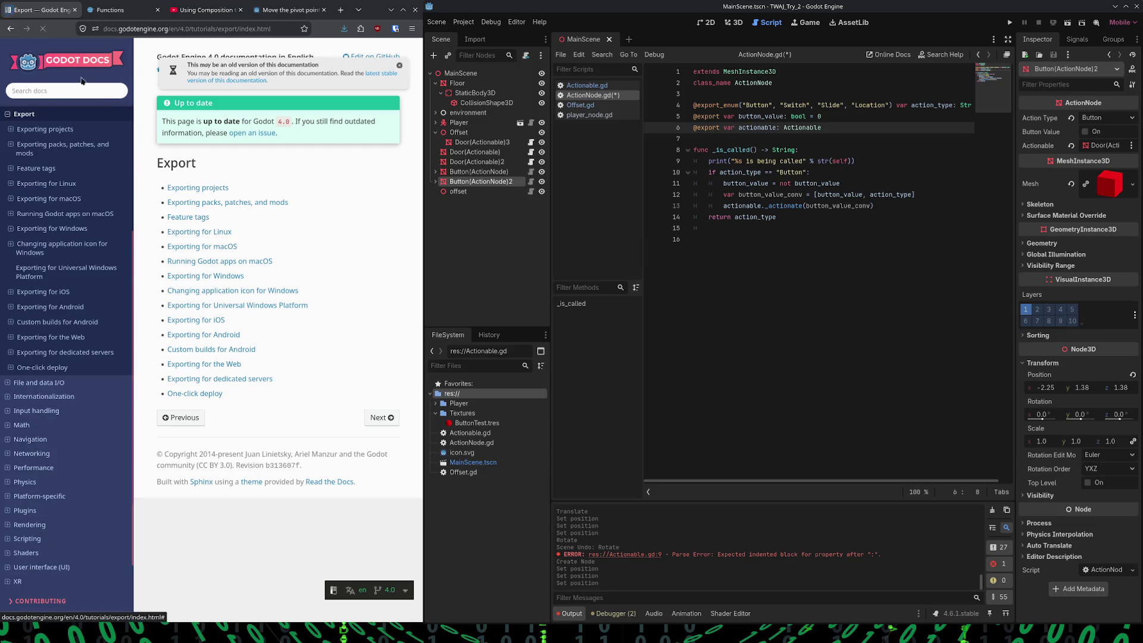
key(alt+Left)
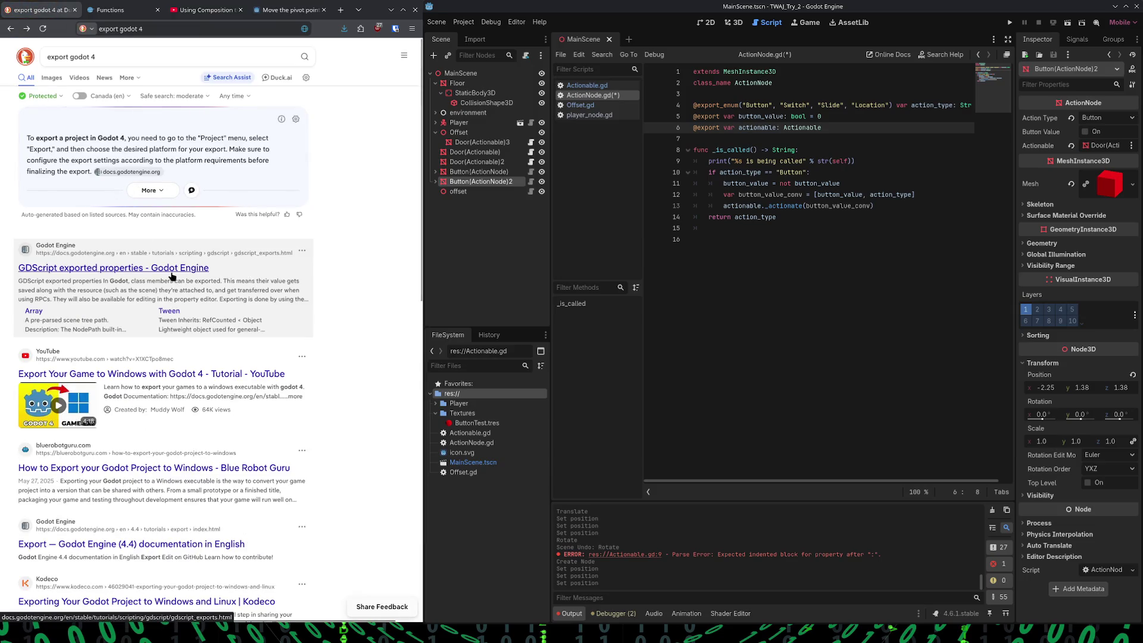
scroll(228, 398, down, 5)
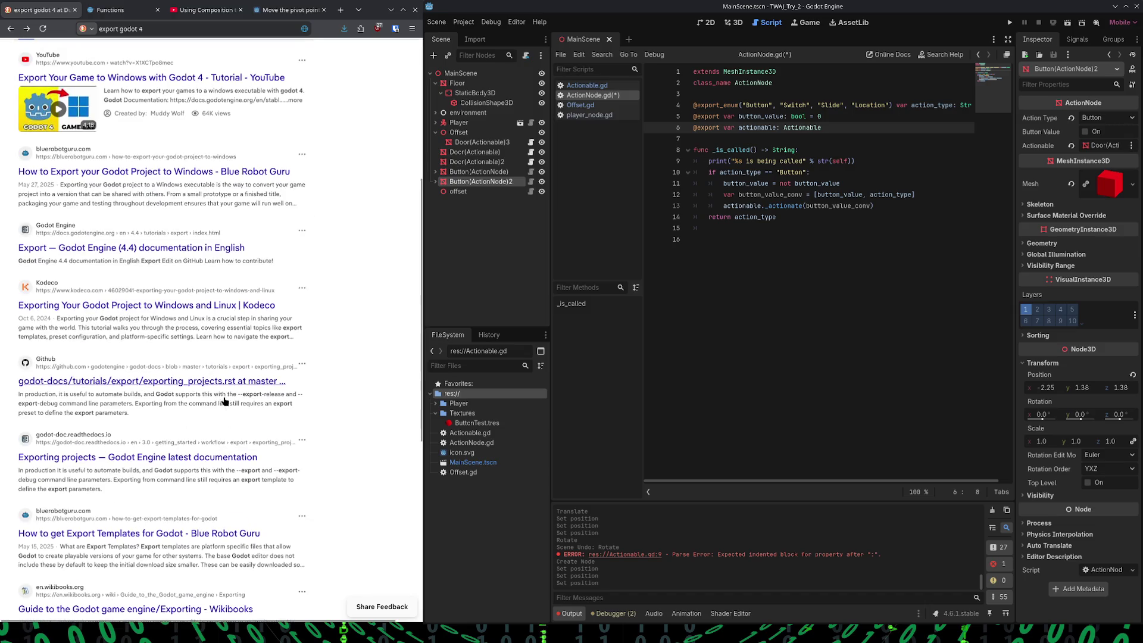
scroll(204, 394, up, 5)
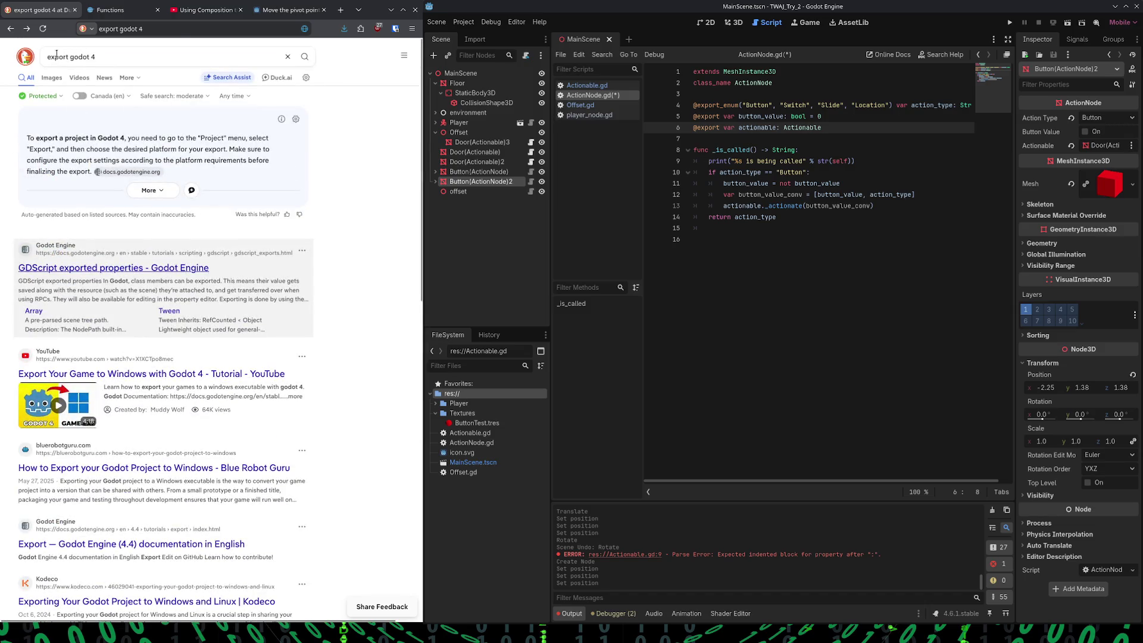
click(59, 56)
text(@)
key(Return)
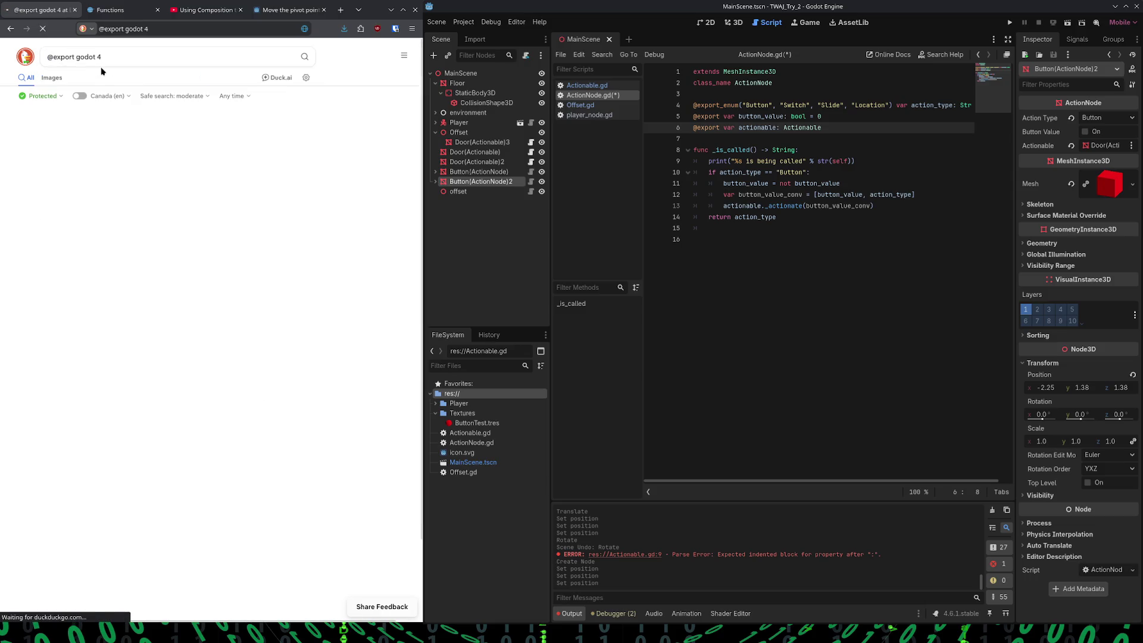
click(114, 259)
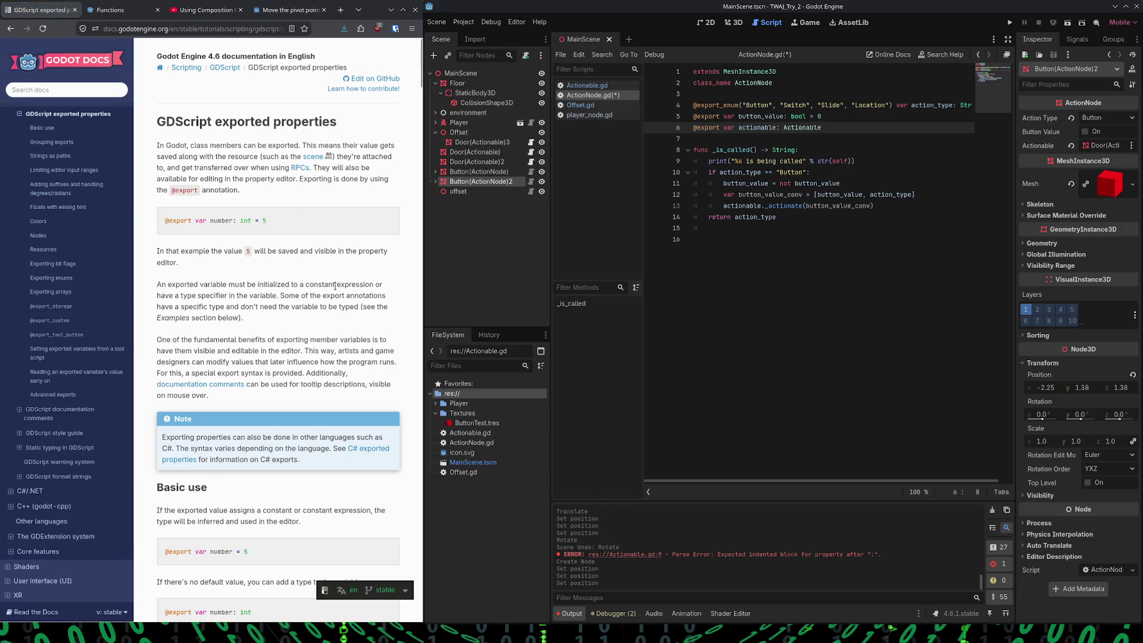
Read down the GDScript exported properties page through the export examples to Colors and Nodes
scroll(327, 277, down, 10)
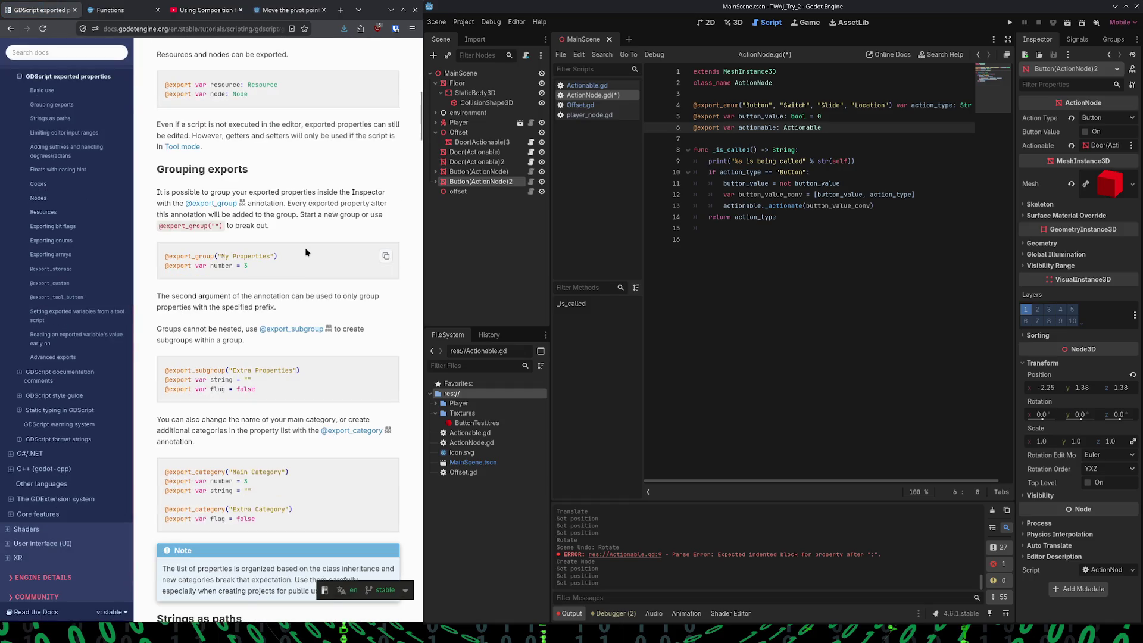
scroll(307, 252, down, 3)
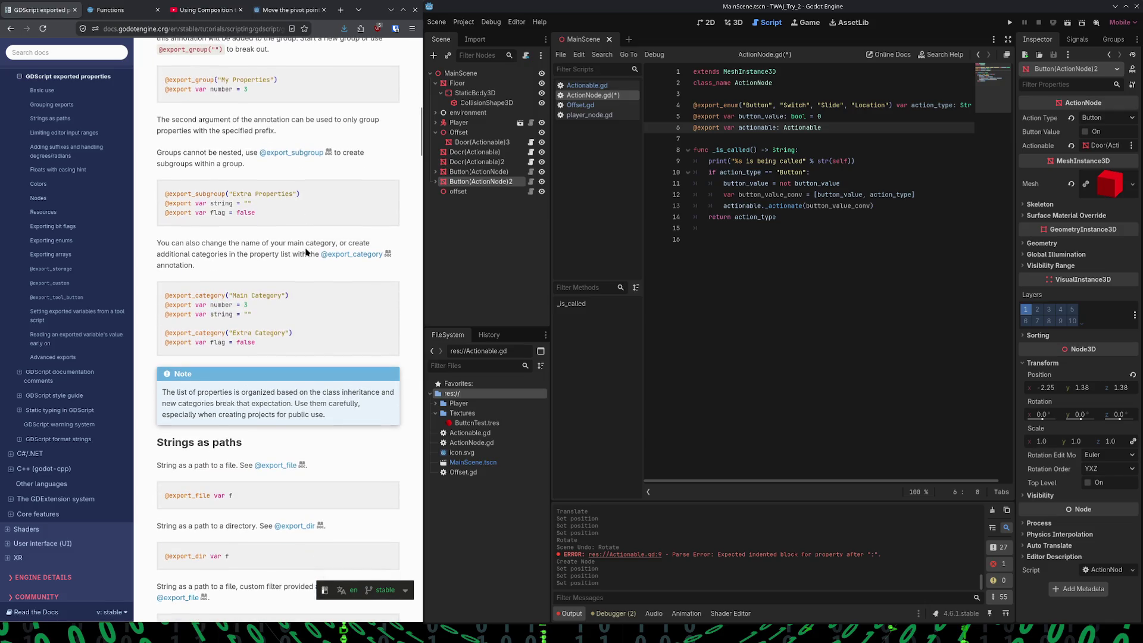
scroll(308, 253, up, 1)
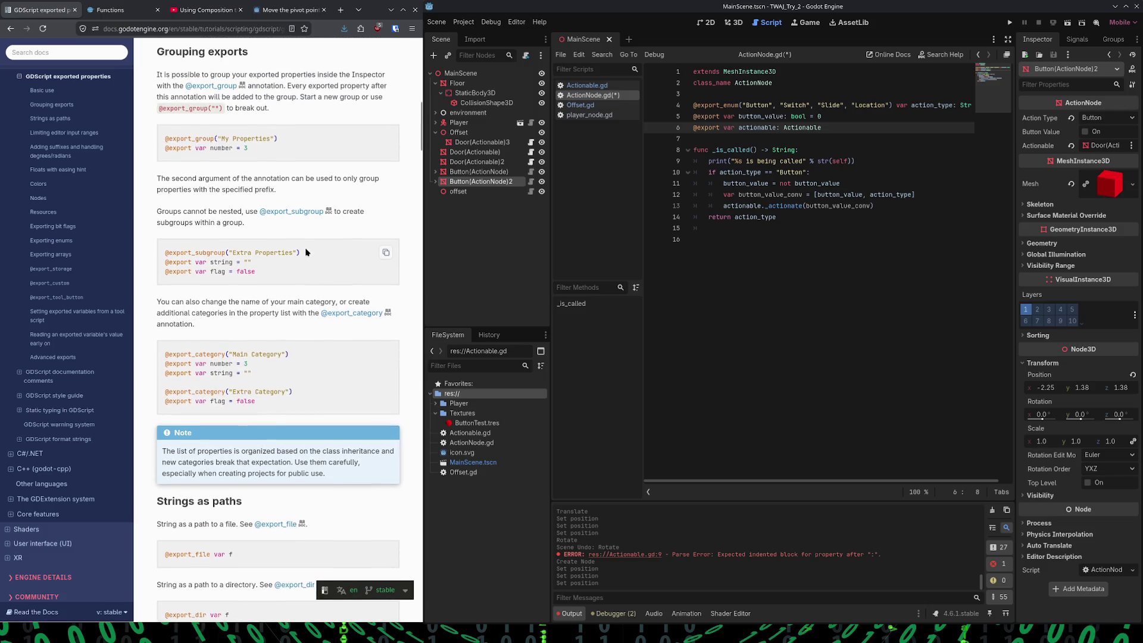
scroll(278, 198, down, 9)
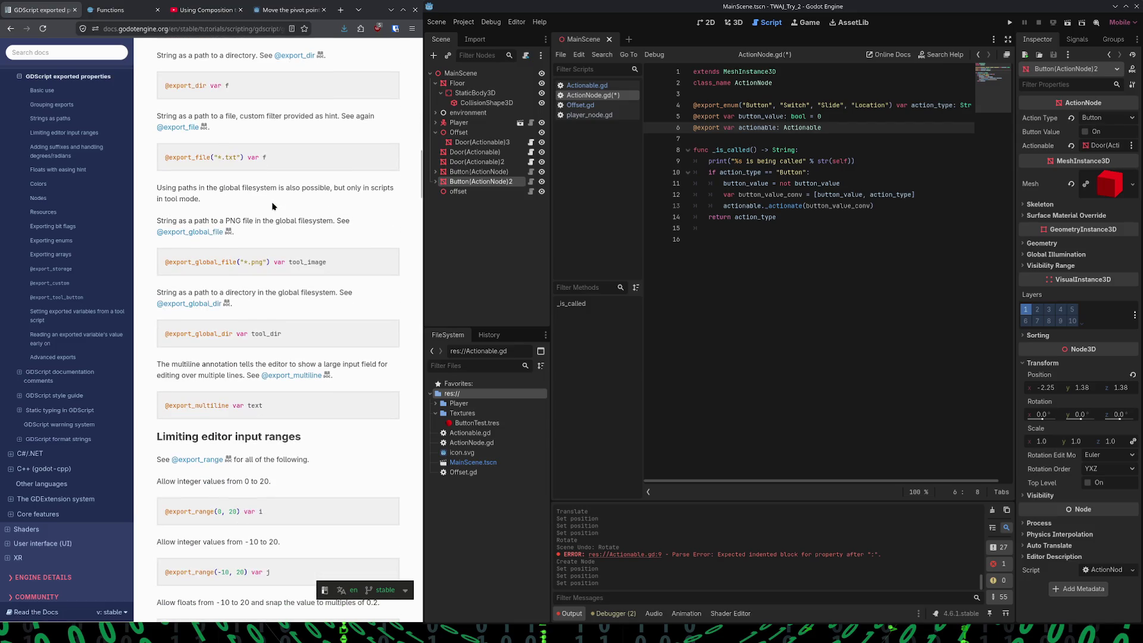
scroll(272, 206, down, 4)
scroll(272, 206, down, 3)
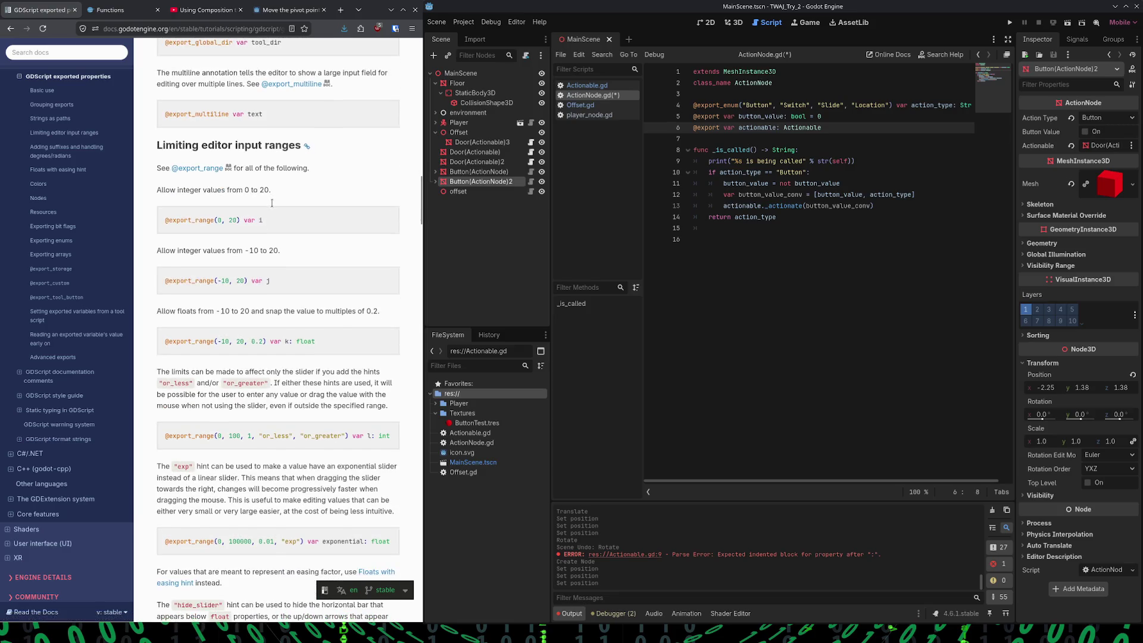
scroll(272, 206, down, 8)
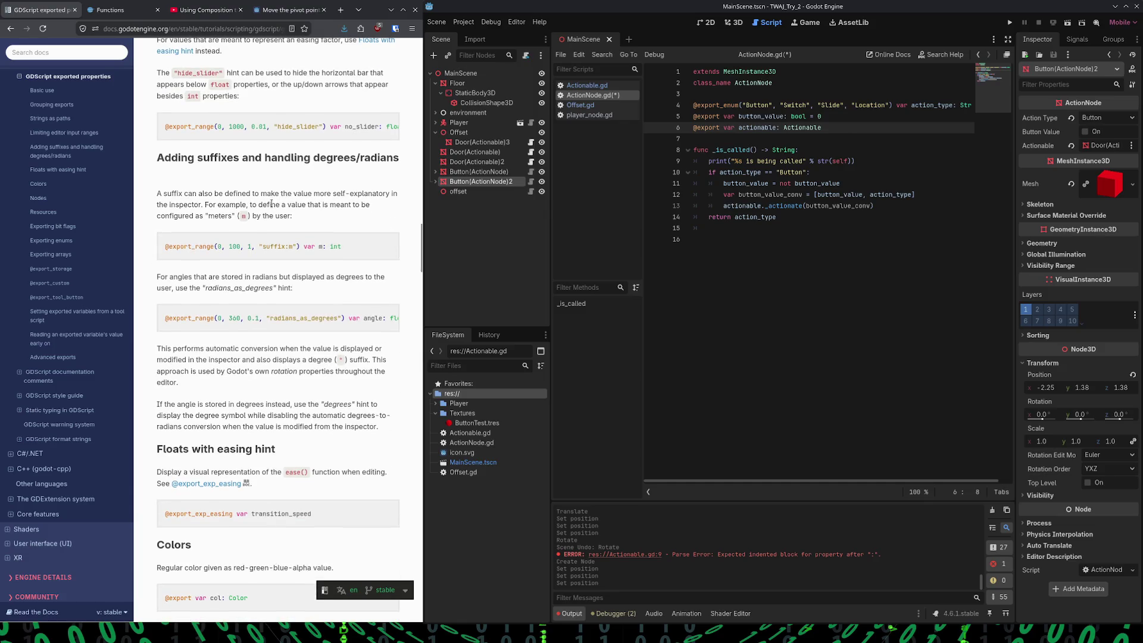
scroll(272, 206, down, 4)
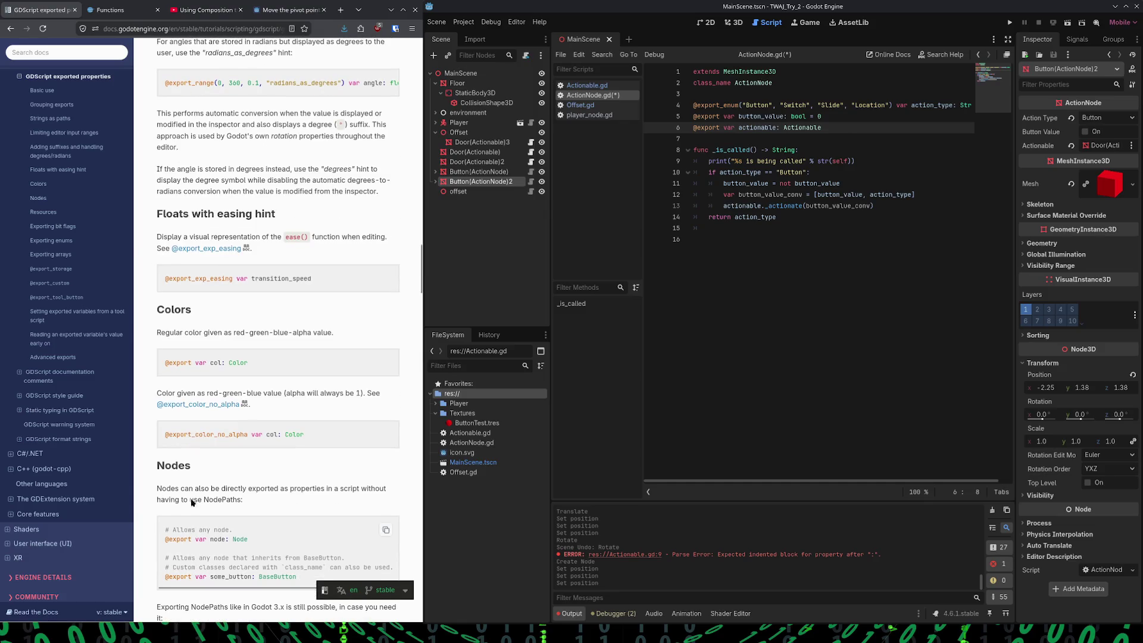
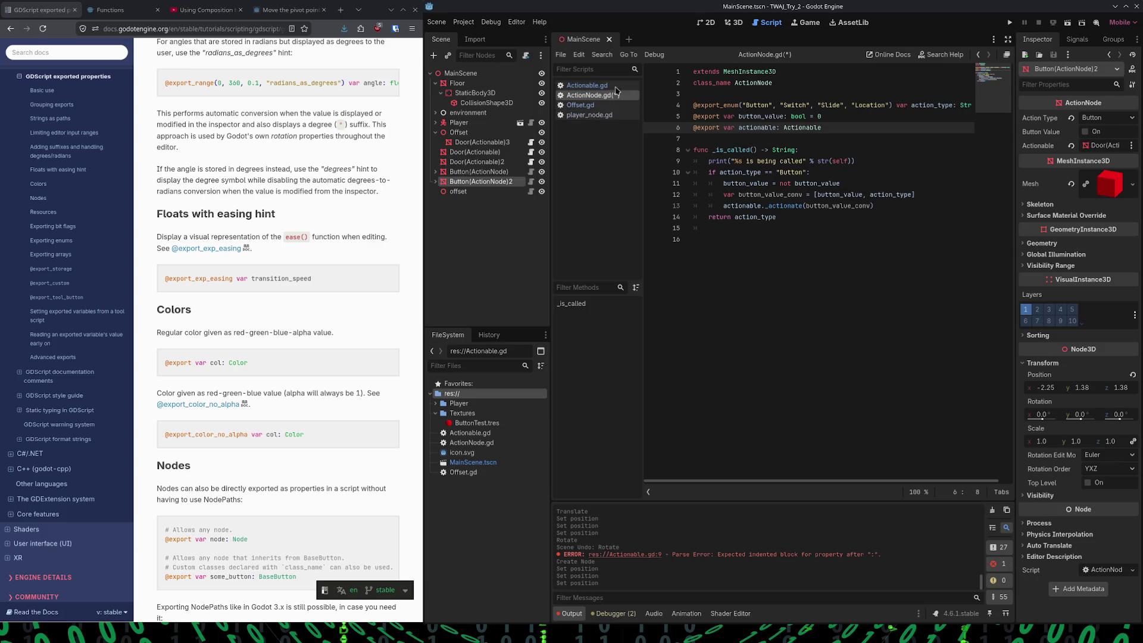
Save, then scroll the exported-properties docs past Nodes, Resources and enums to Exporting arrays
key(ctrl+s)
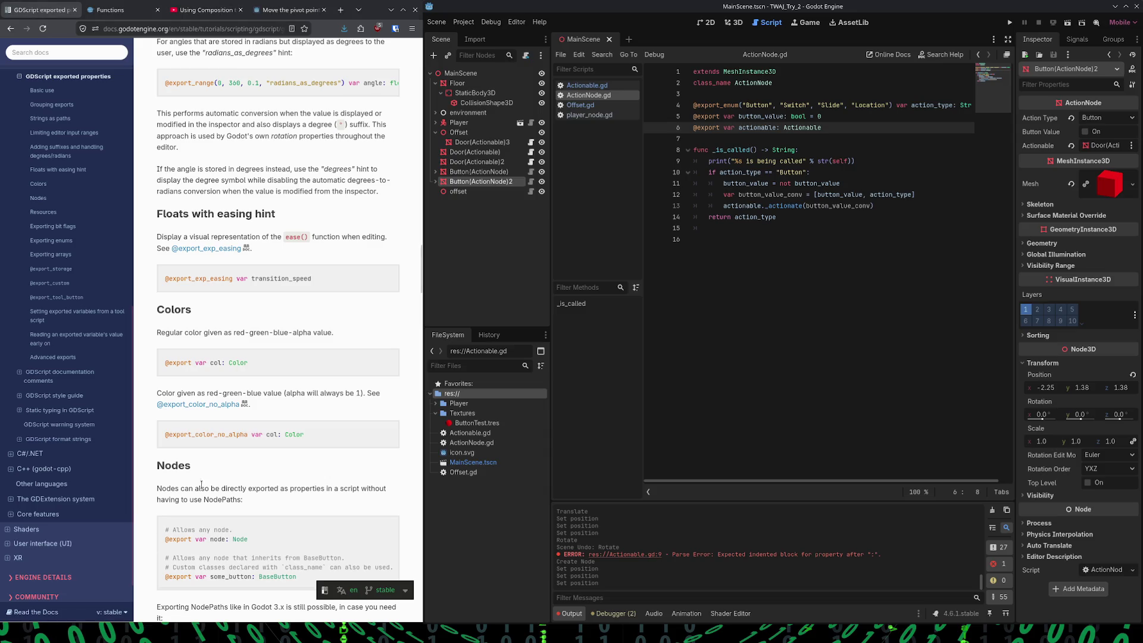
scroll(302, 369, down, 2)
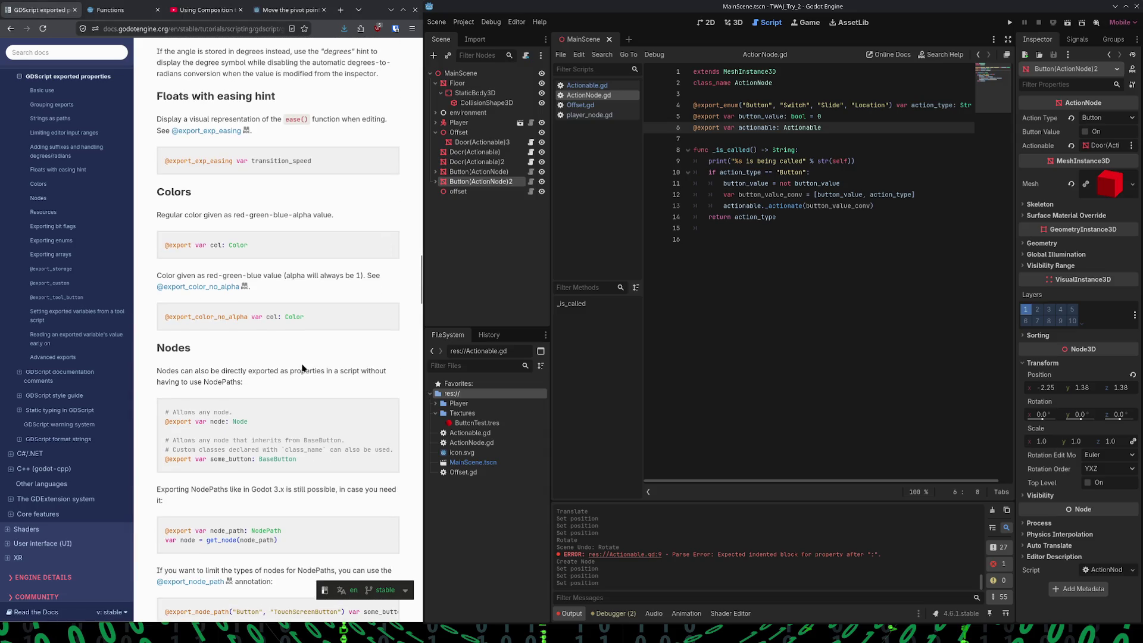
scroll(302, 369, down, 3)
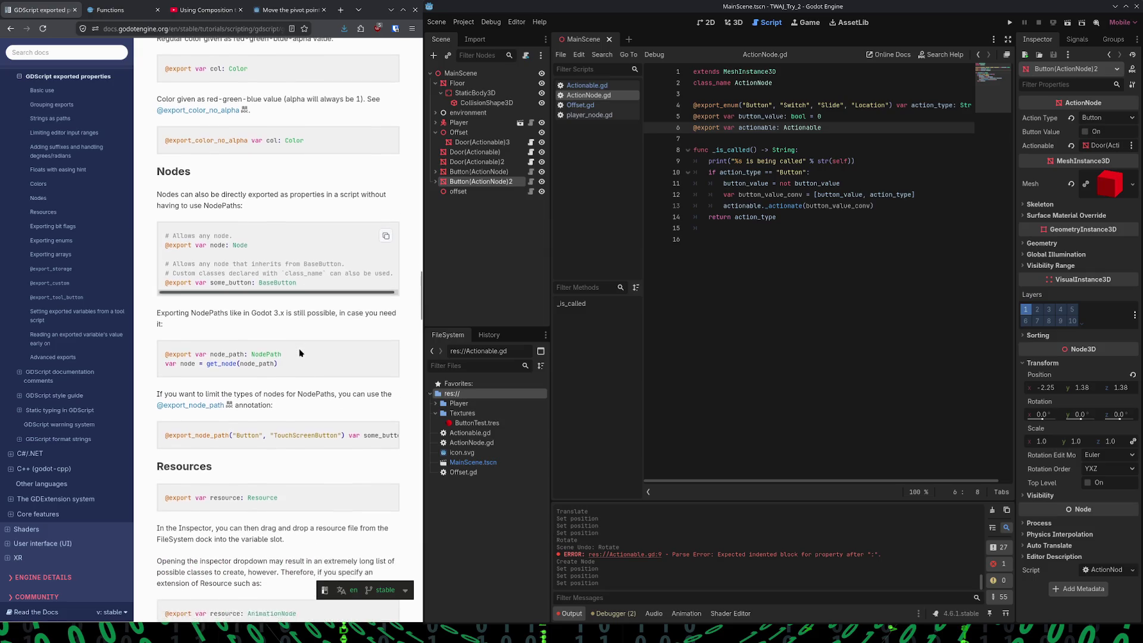
scroll(301, 353, down, 1)
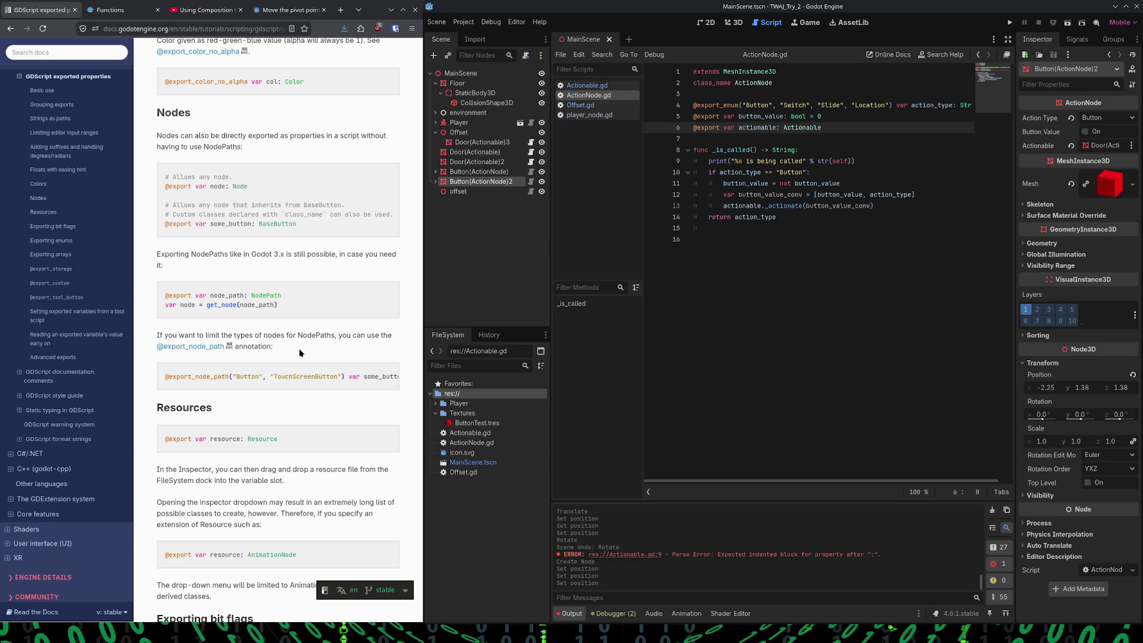
scroll(300, 353, down, 5)
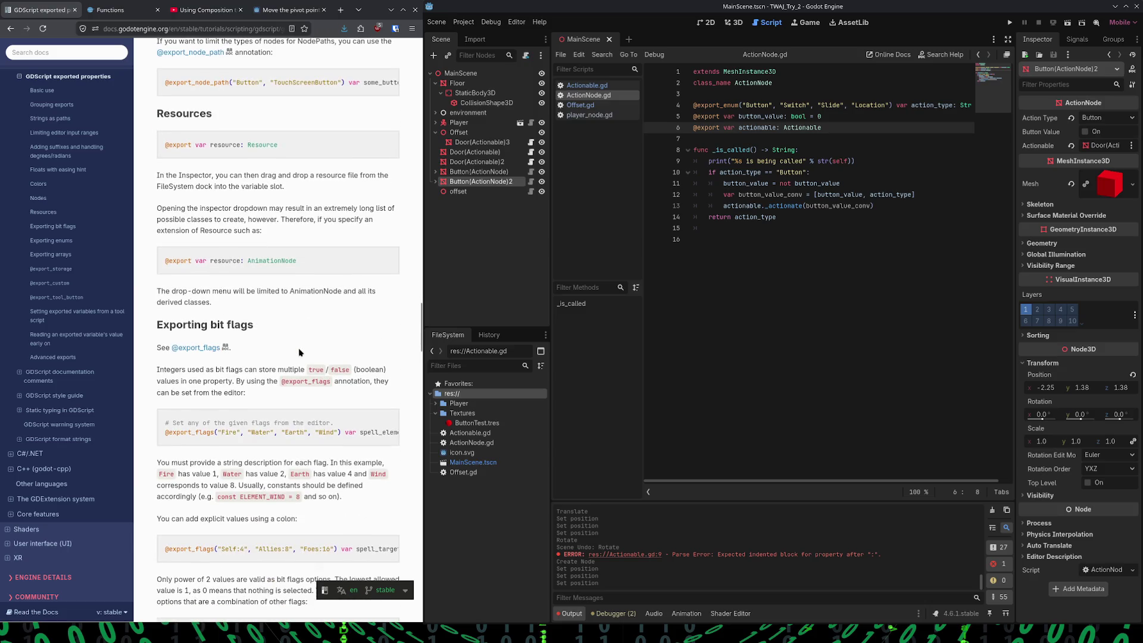
scroll(300, 353, down, 5)
scroll(299, 351, down, 4)
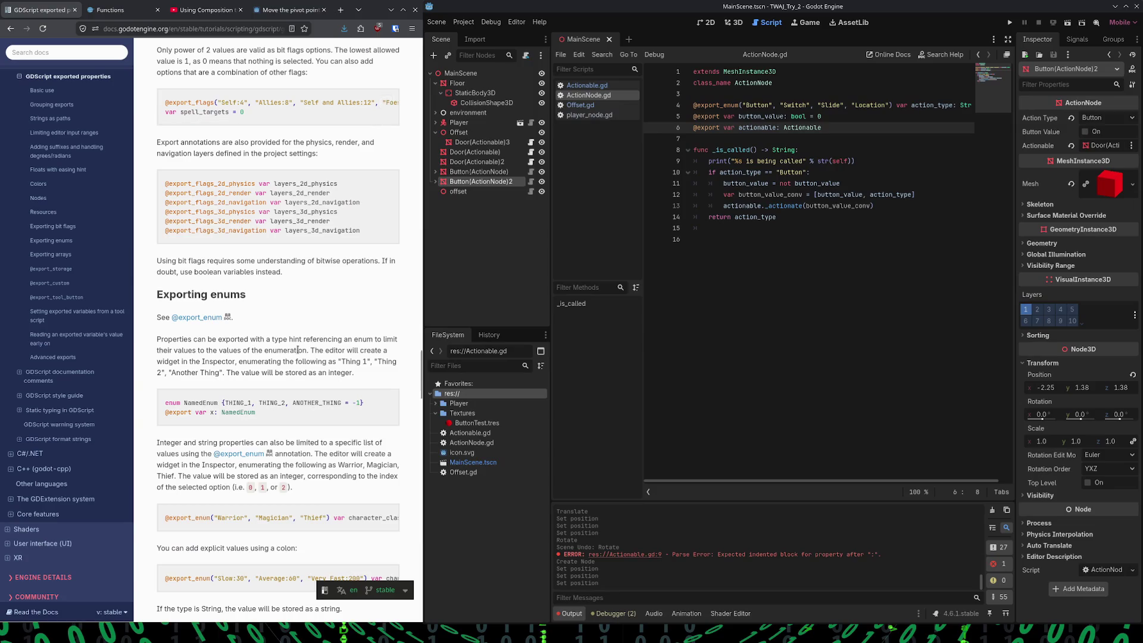
scroll(298, 350, down, 4)
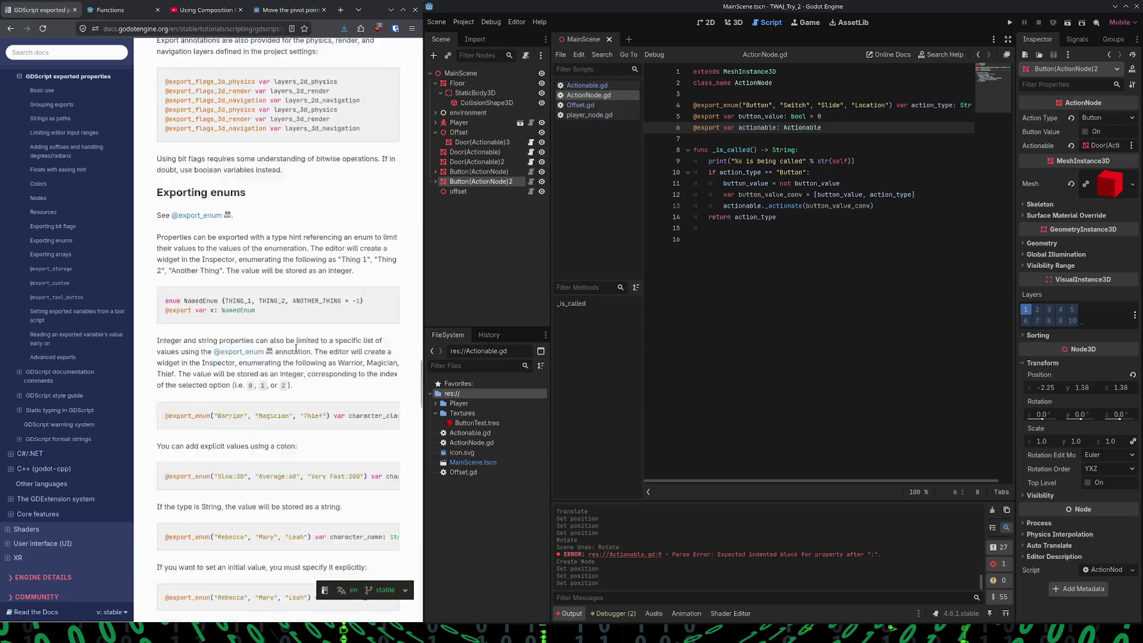
scroll(295, 346, down, 2)
scroll(294, 345, down, 5)
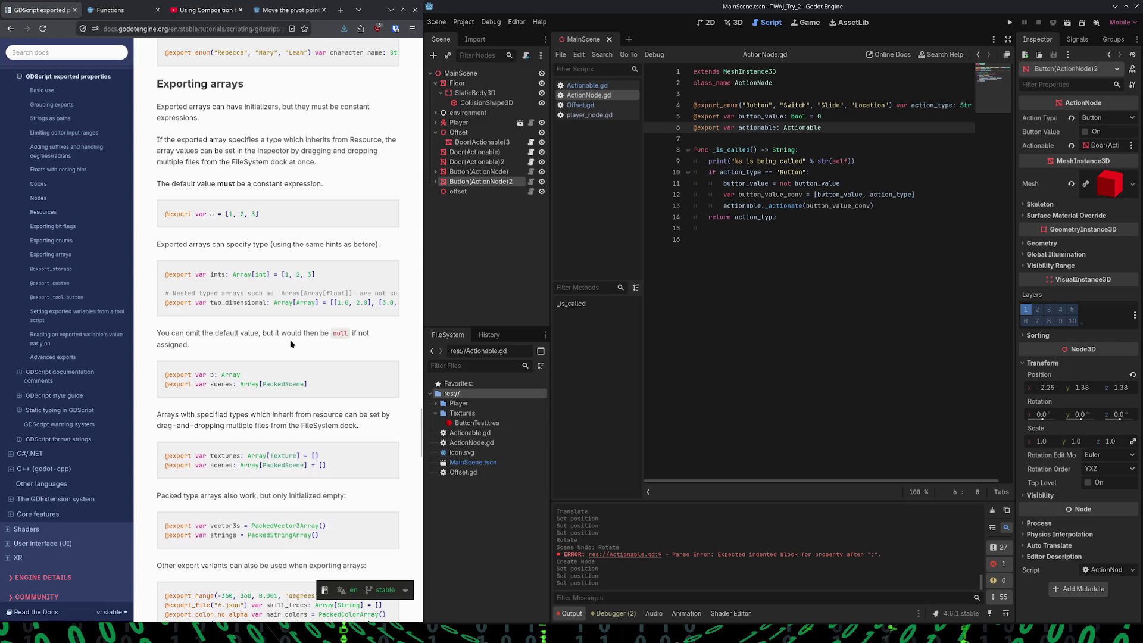
scroll(292, 343, down, 3)
scroll(292, 343, down, 1)
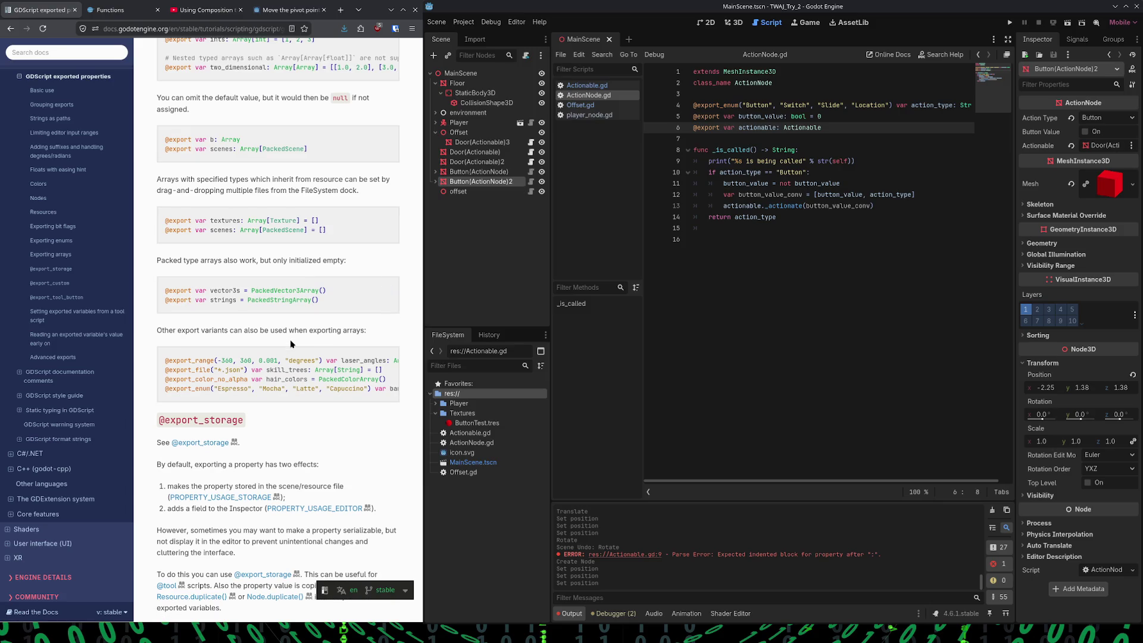
scroll(290, 344, down, 1)
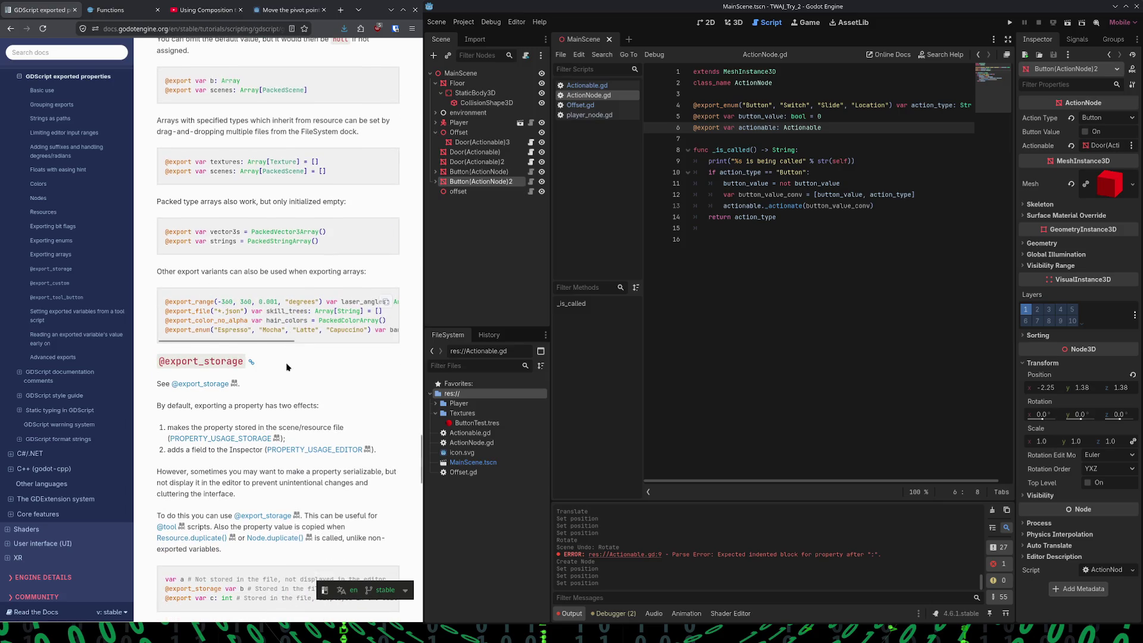
scroll(286, 365, up, 2)
scroll(287, 364, up, 1)
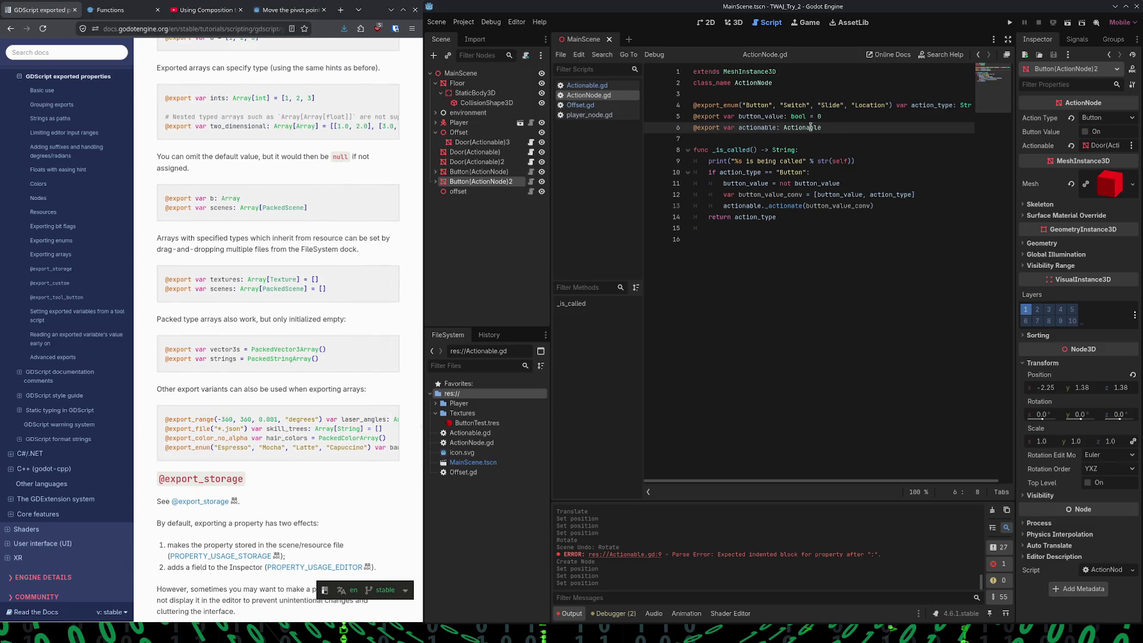
Change the exported actionable variable's type on line 6 to Array[Actionable]
drag(822, 127, 784, 128)
text(Array)
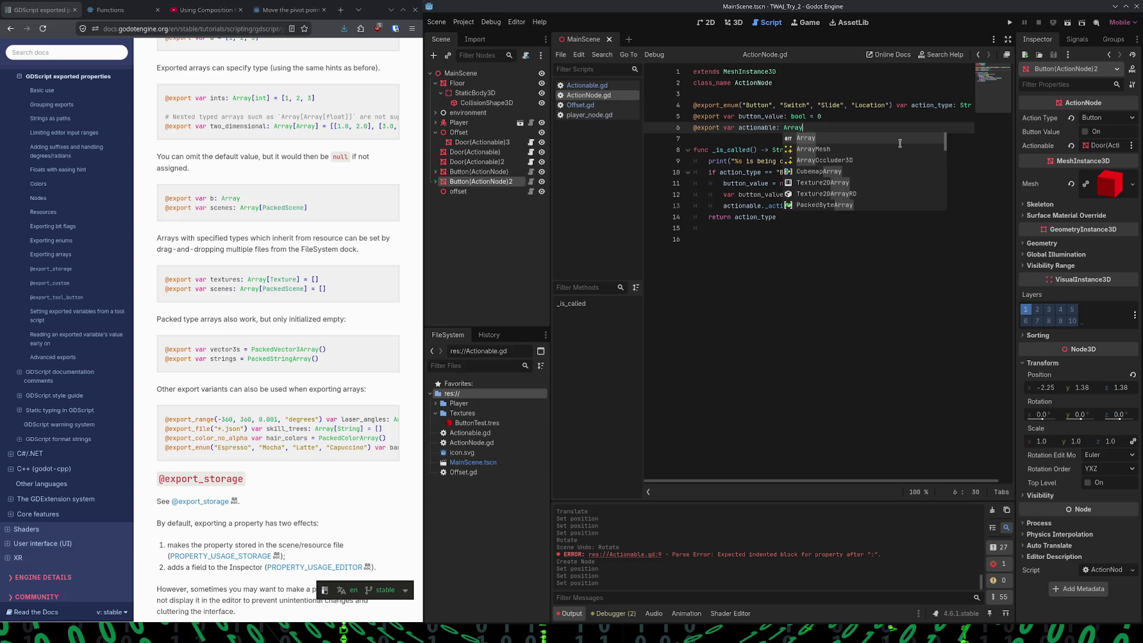
text({)
key(Home)
key(BackSpace)
key(Return)
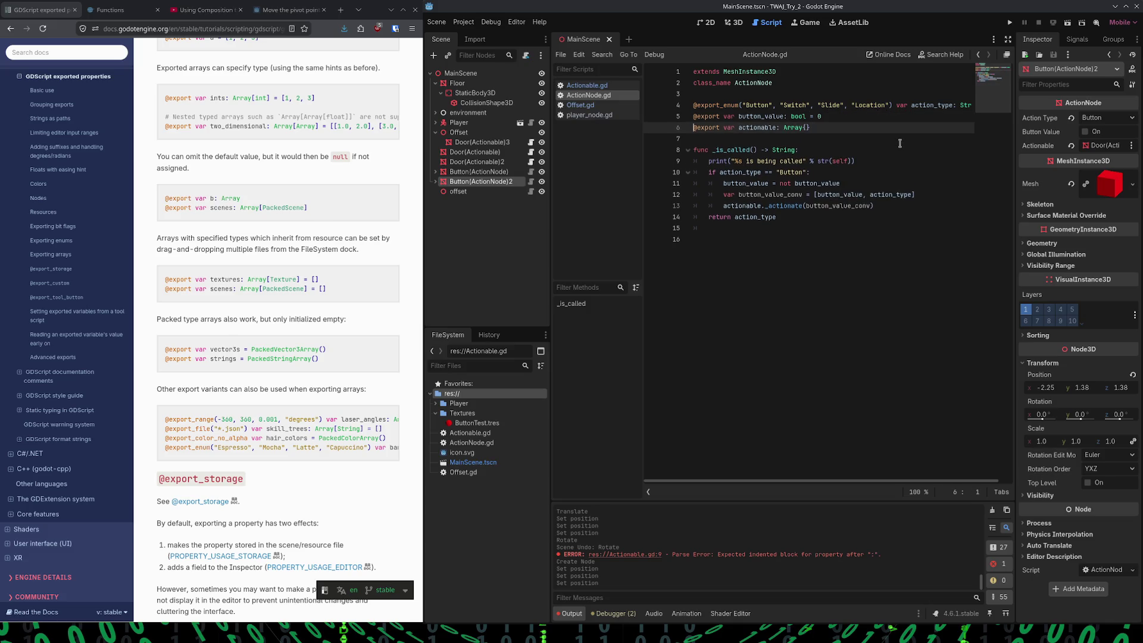
key(End)
key(BackSpace)
key(BackSpace)
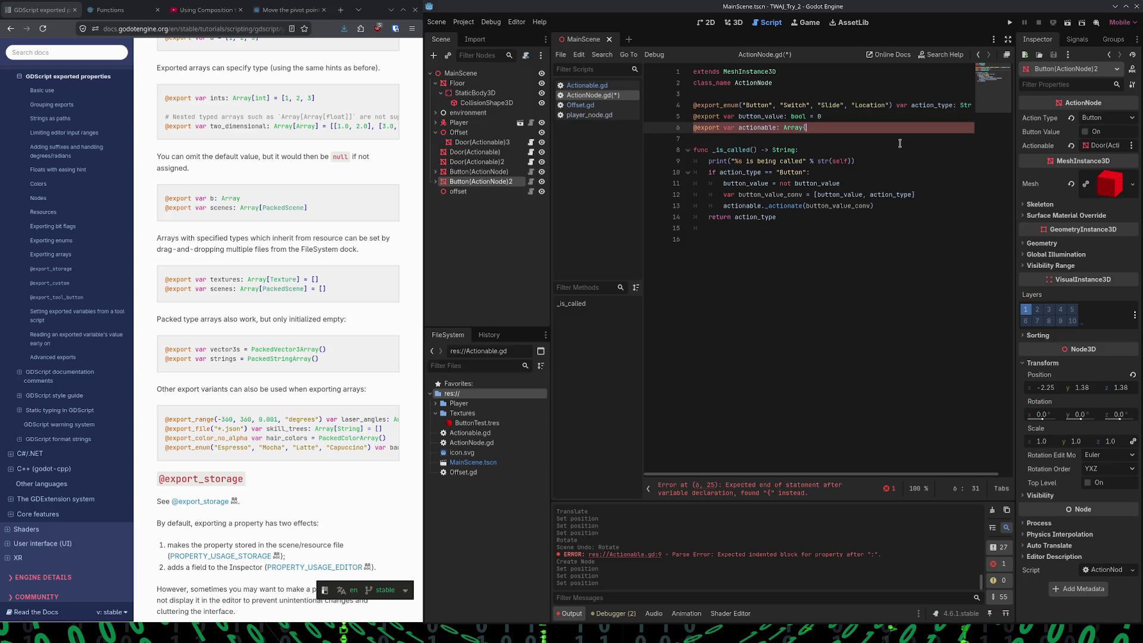
text([)
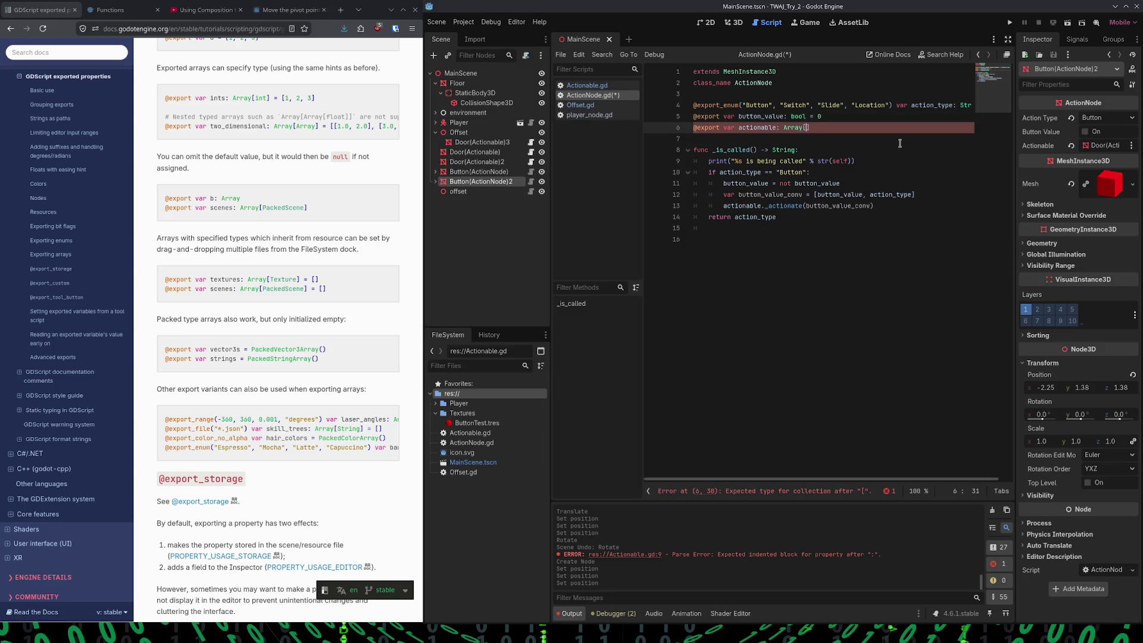
text(Actionab)
key(Return)
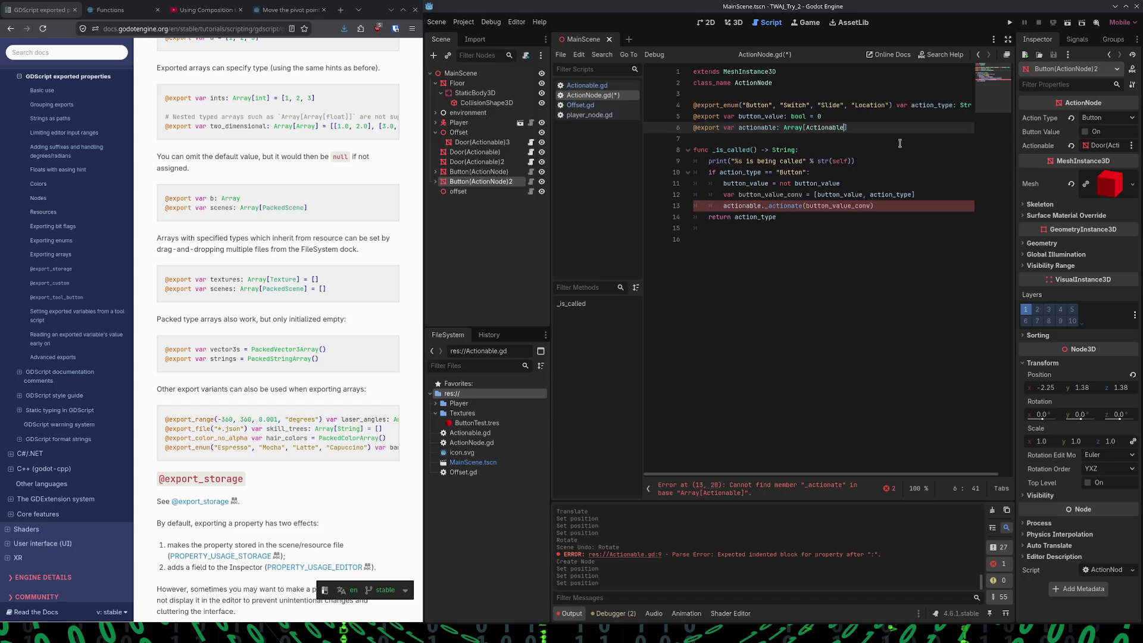
Add a 'for i in actionable:' loop after line 12
click(933, 197)
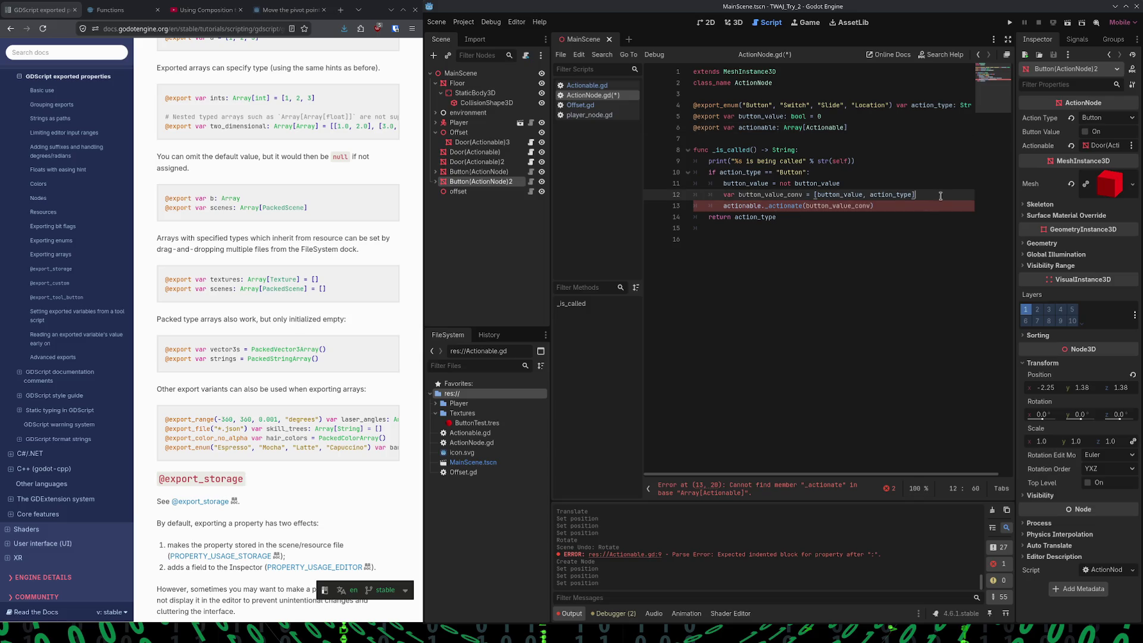
key(Return)
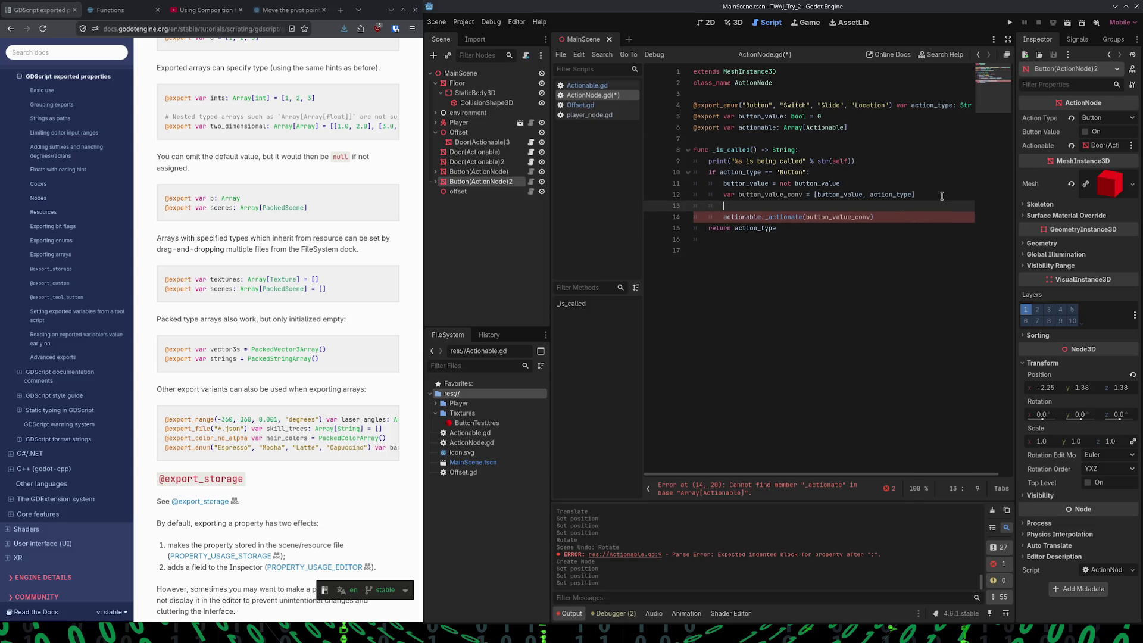
text(or i in)
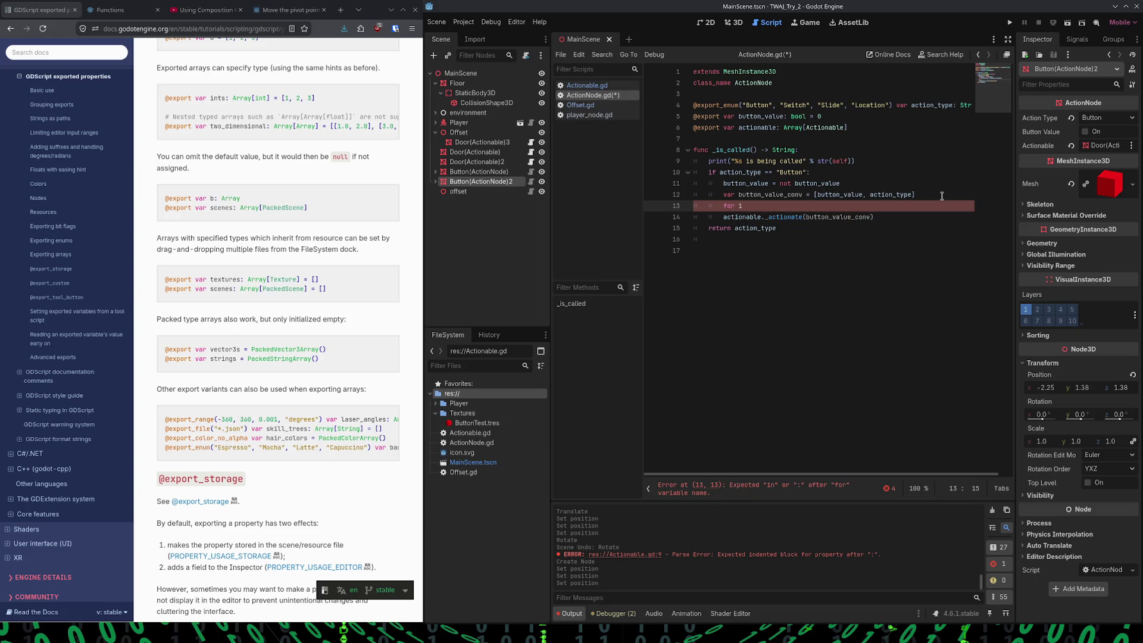
key(Return)
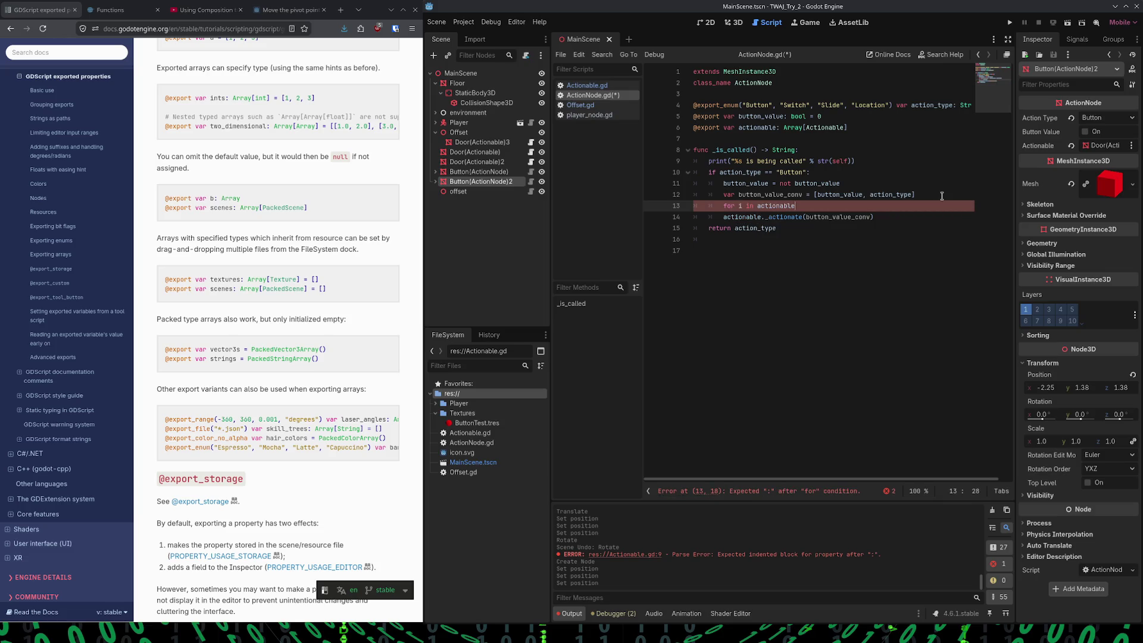
key(Down)
key(Left)
key(Left)
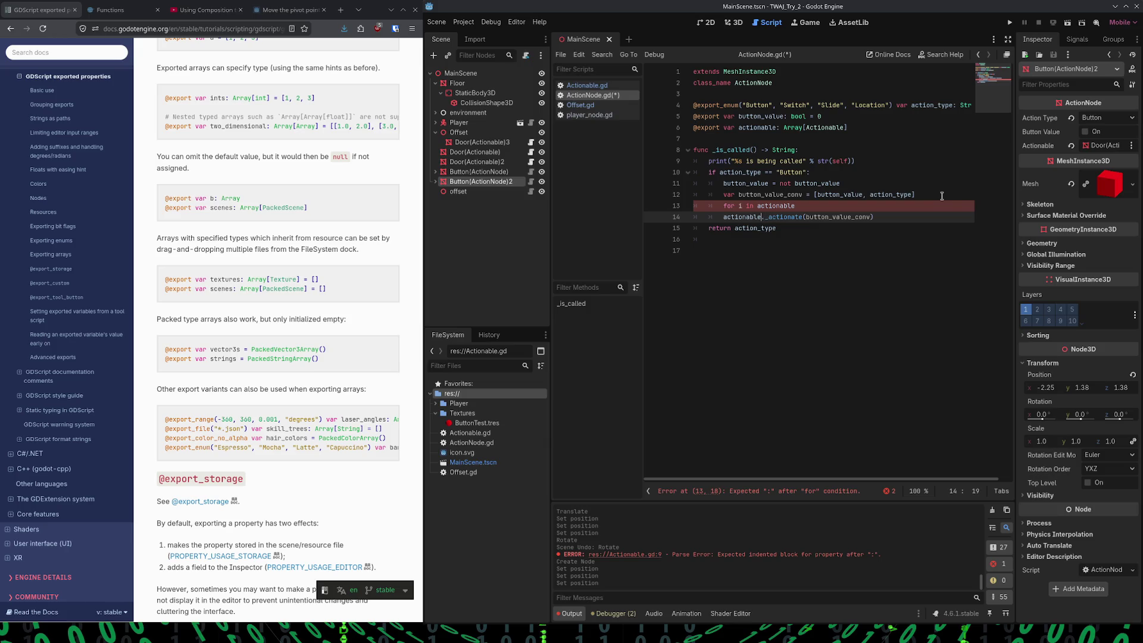
key(Up)
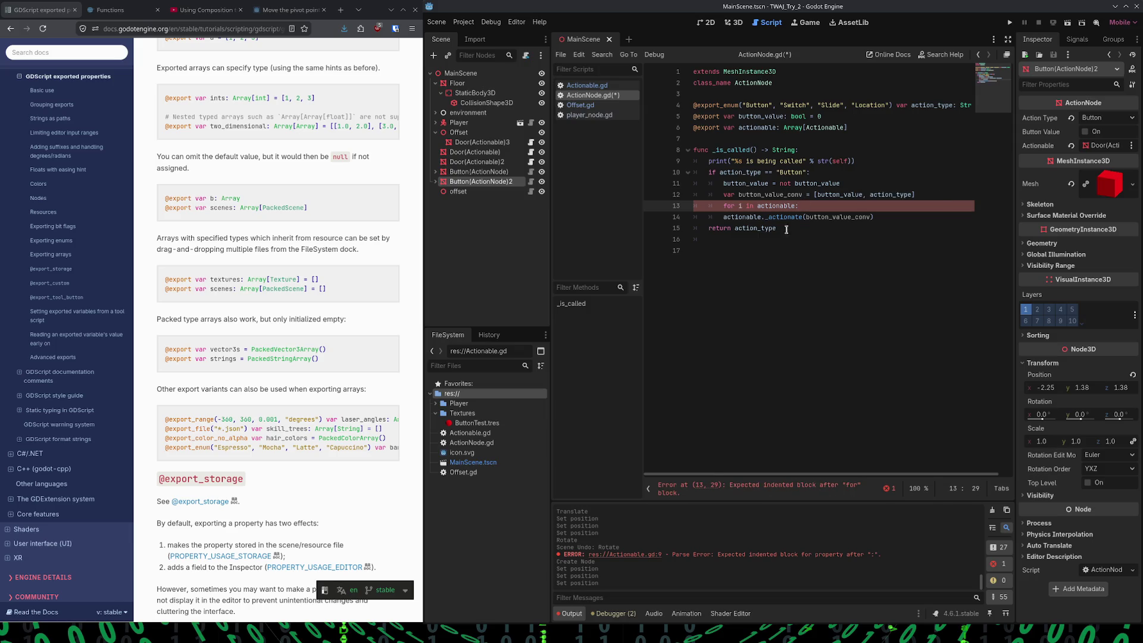
Indent the _actionate call inside the loop, index it as actionable[i], and save
click(739, 217)
key(Tab)
click(773, 216)
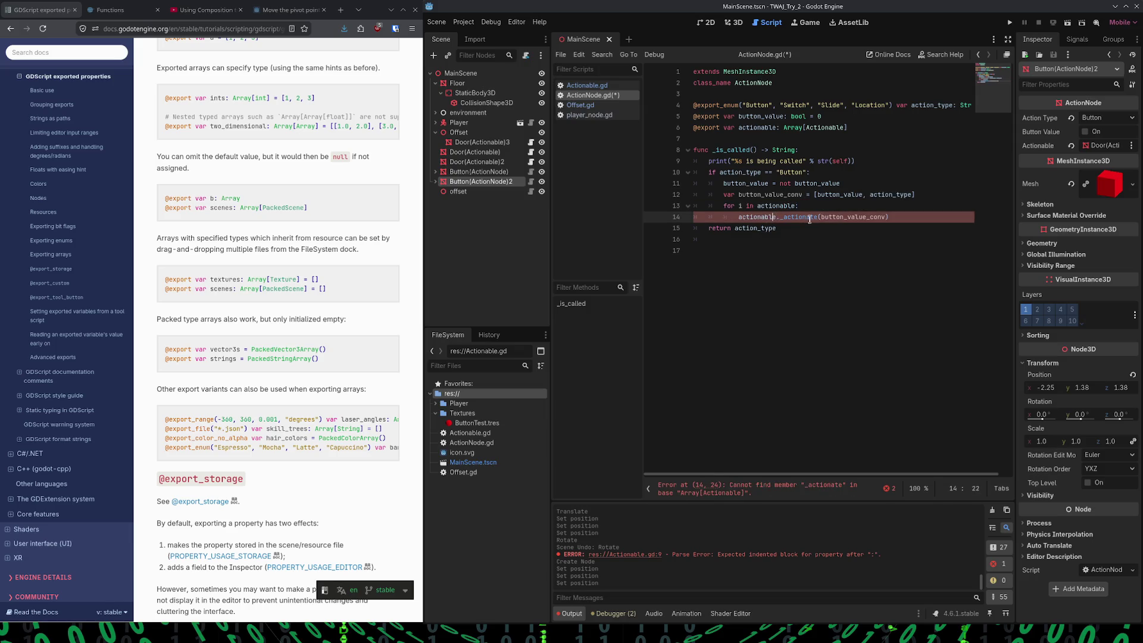
text([i)
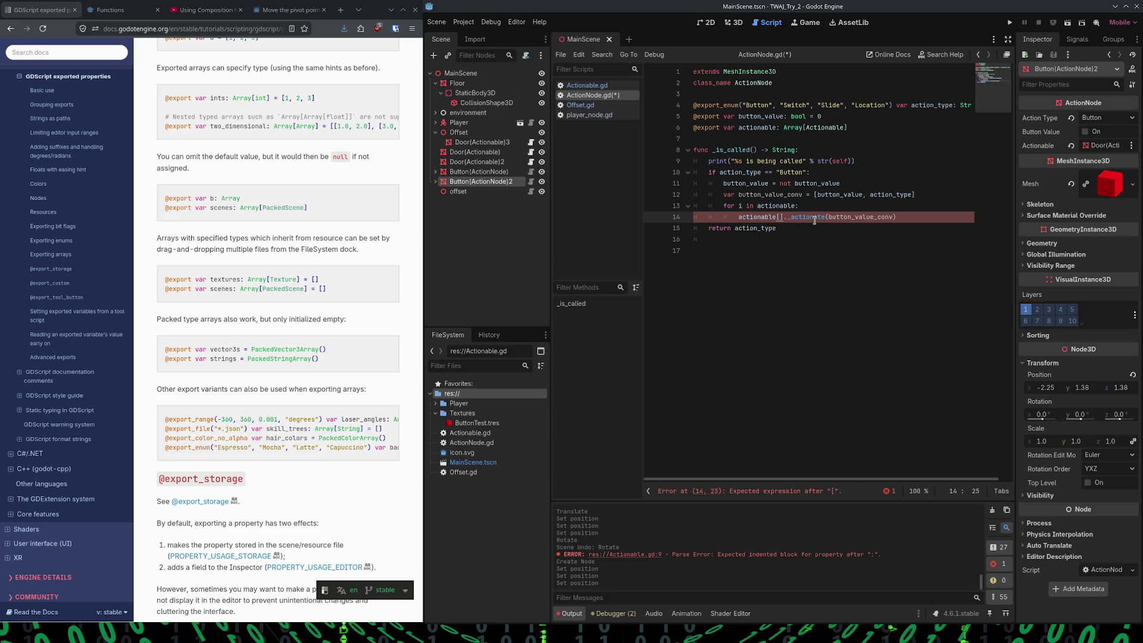
key(Escape)
key(End)
key(ctrl+s)
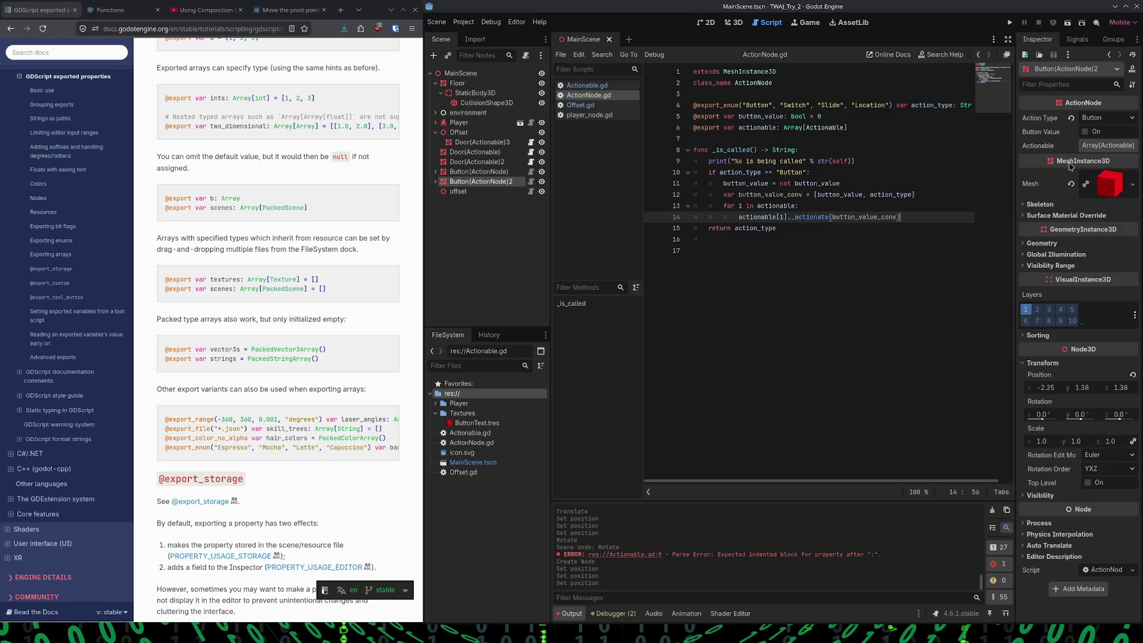
Add two elements to Button(ActionNode)2's Actionable array, assign a Door to each, and save
click(1098, 145)
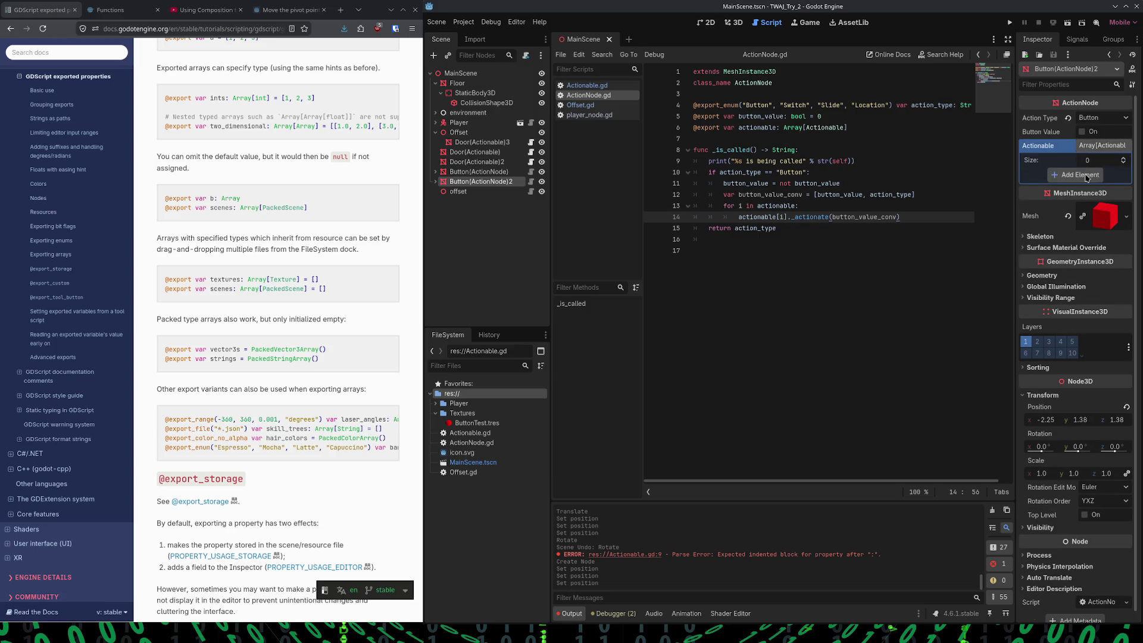
click(1087, 176)
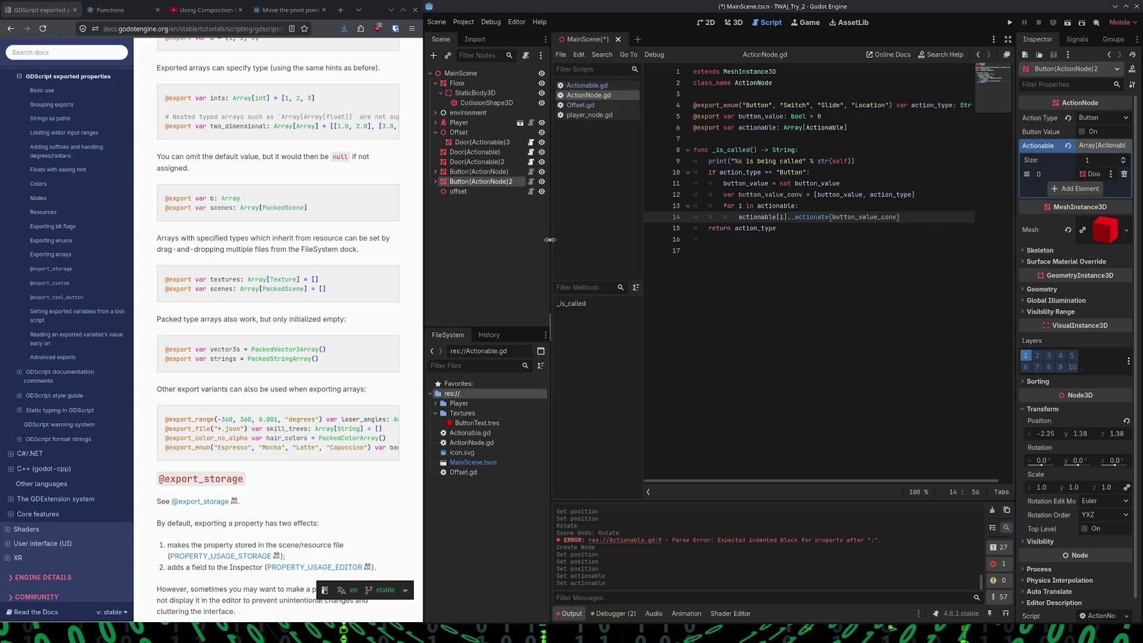
drag(474, 152, 1089, 174)
click(1074, 190)
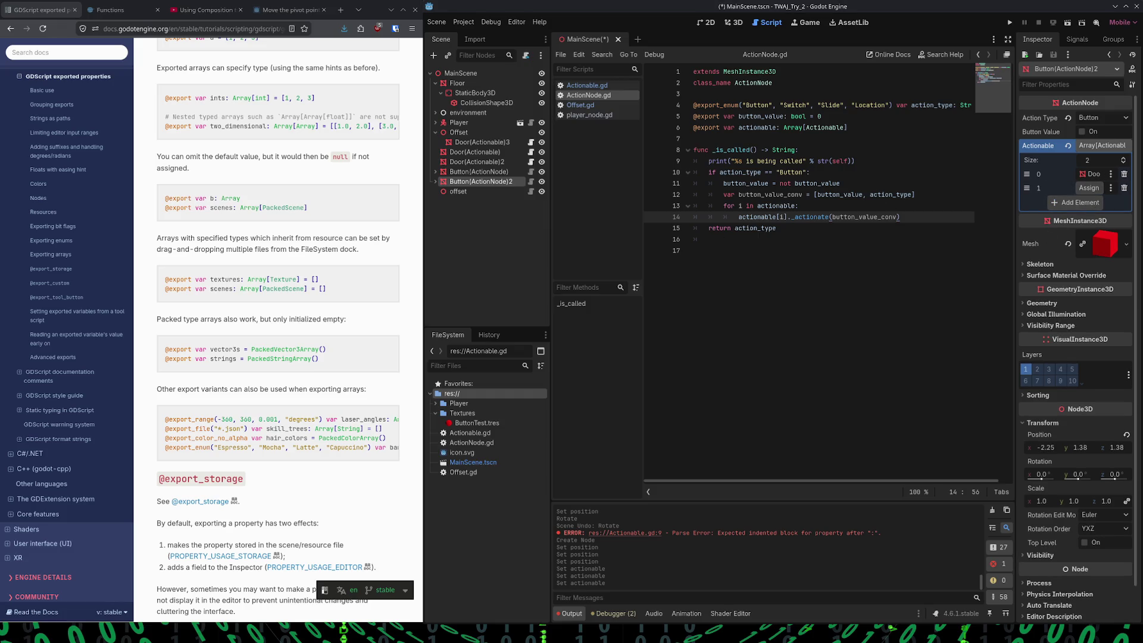
drag(475, 161, 1089, 187)
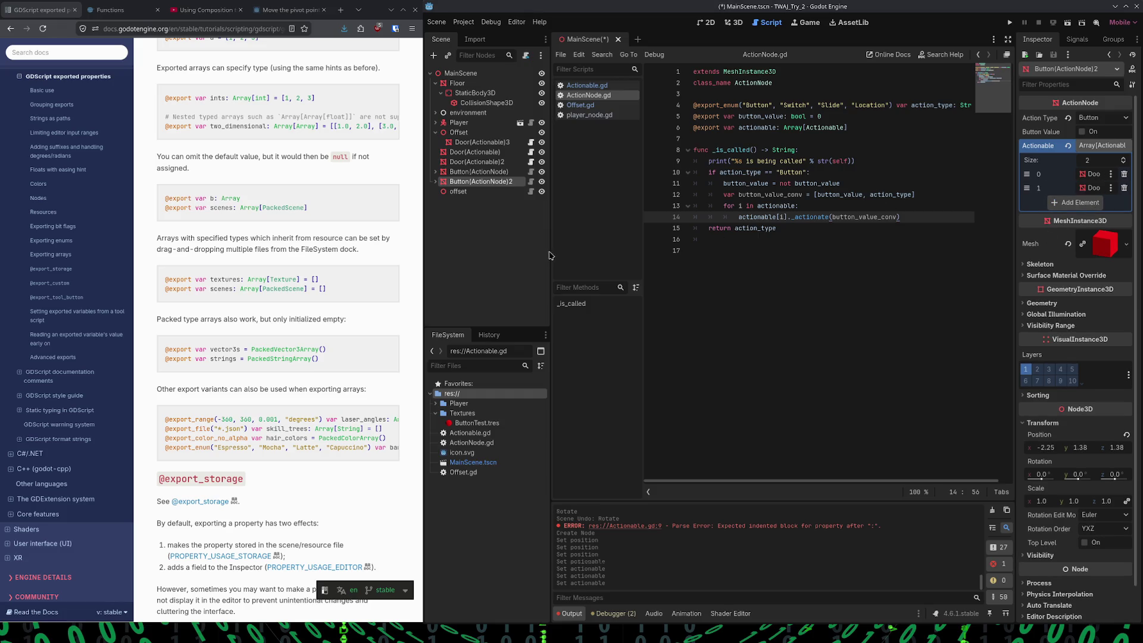
key(ctrl+s)
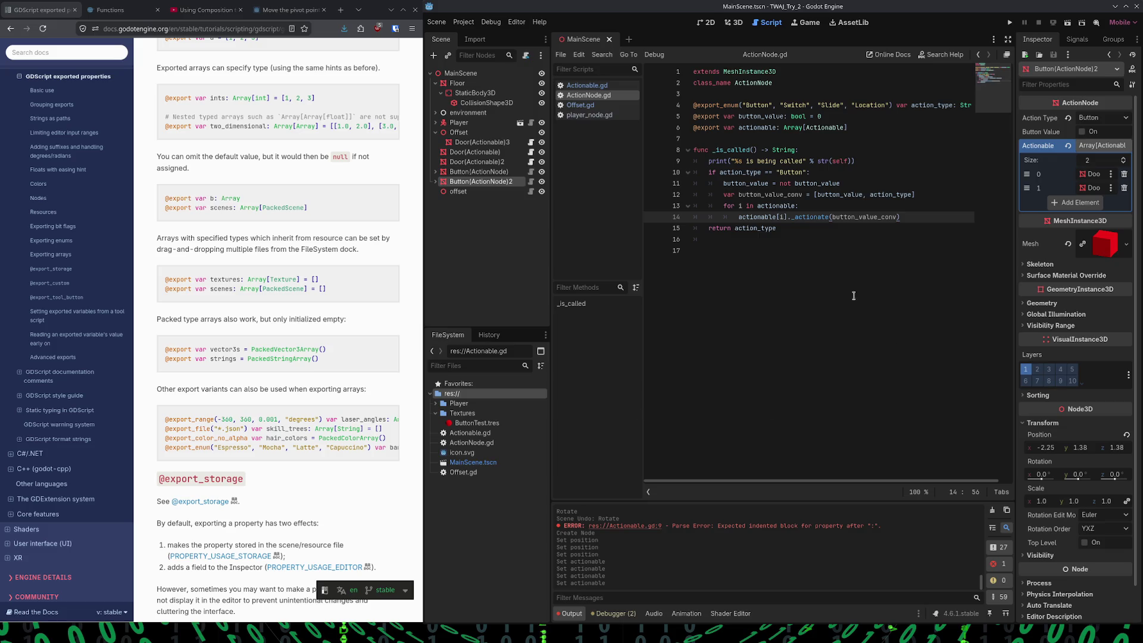
click(728, 24)
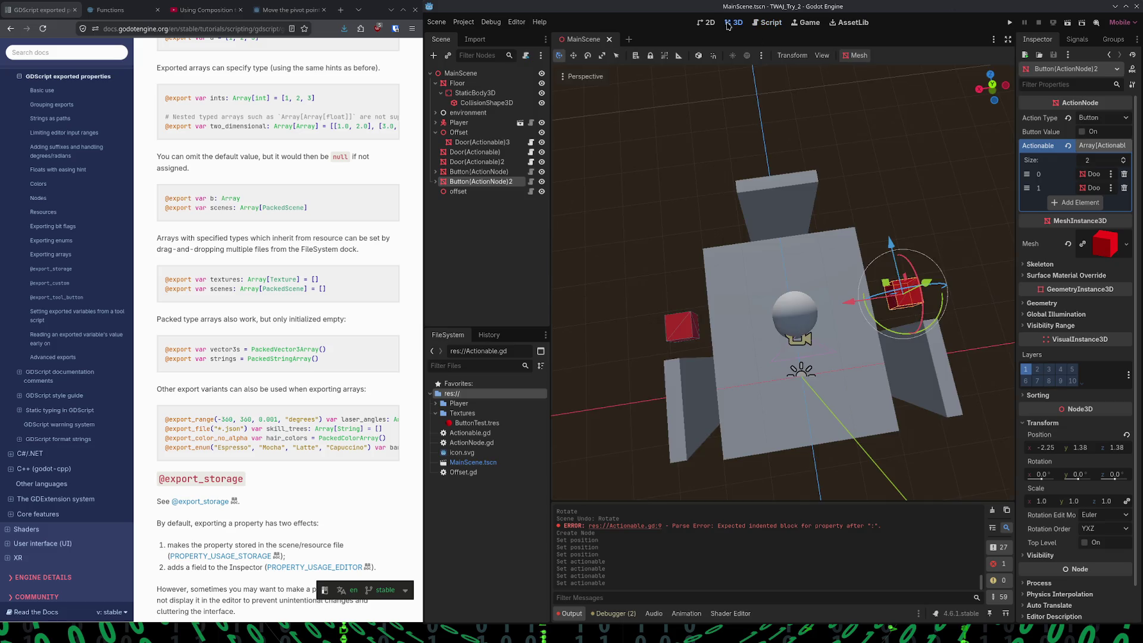
Play-test the scene with the two-door button, then stop the game
click(1010, 22)
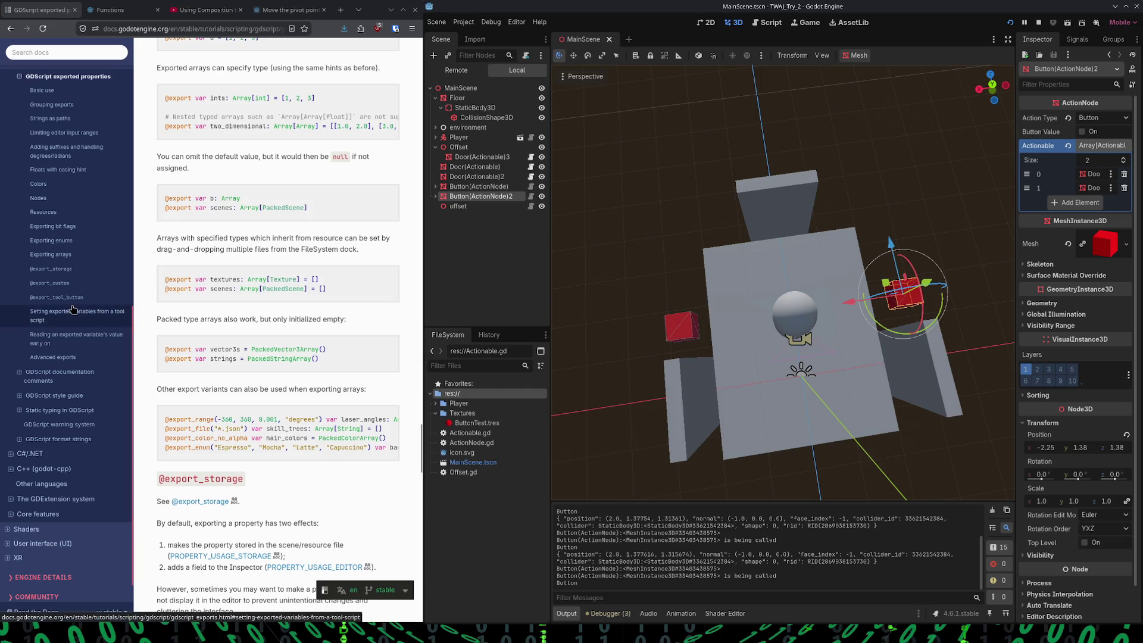
key(F8)
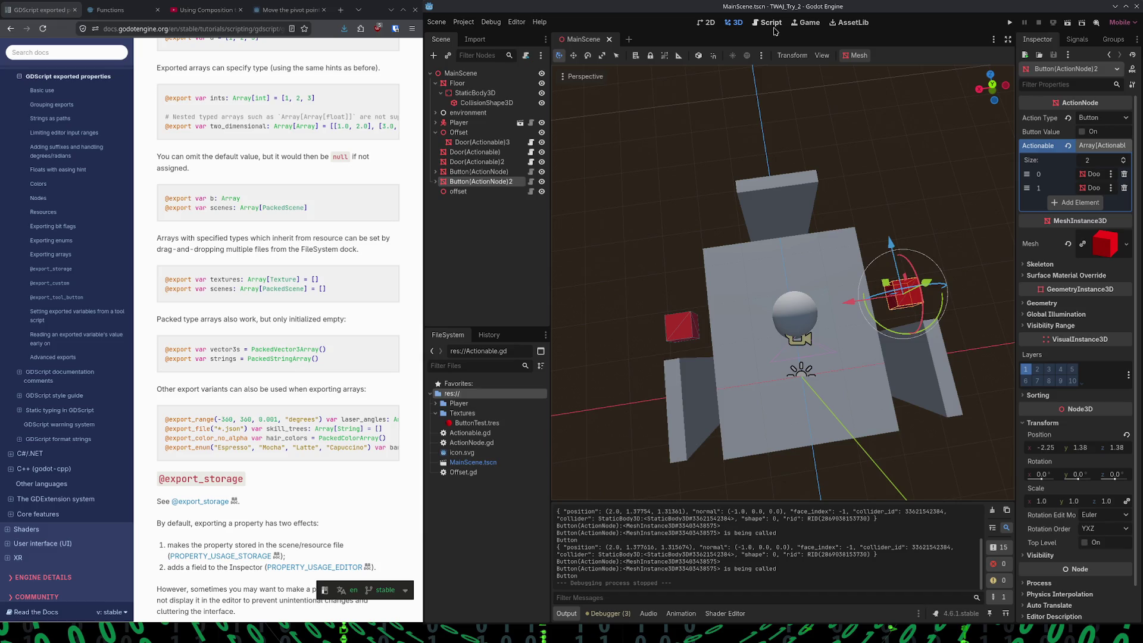
Remove both door entries from Button(ActionNode)2's Actionable array
click(1124, 174)
click(1124, 174)
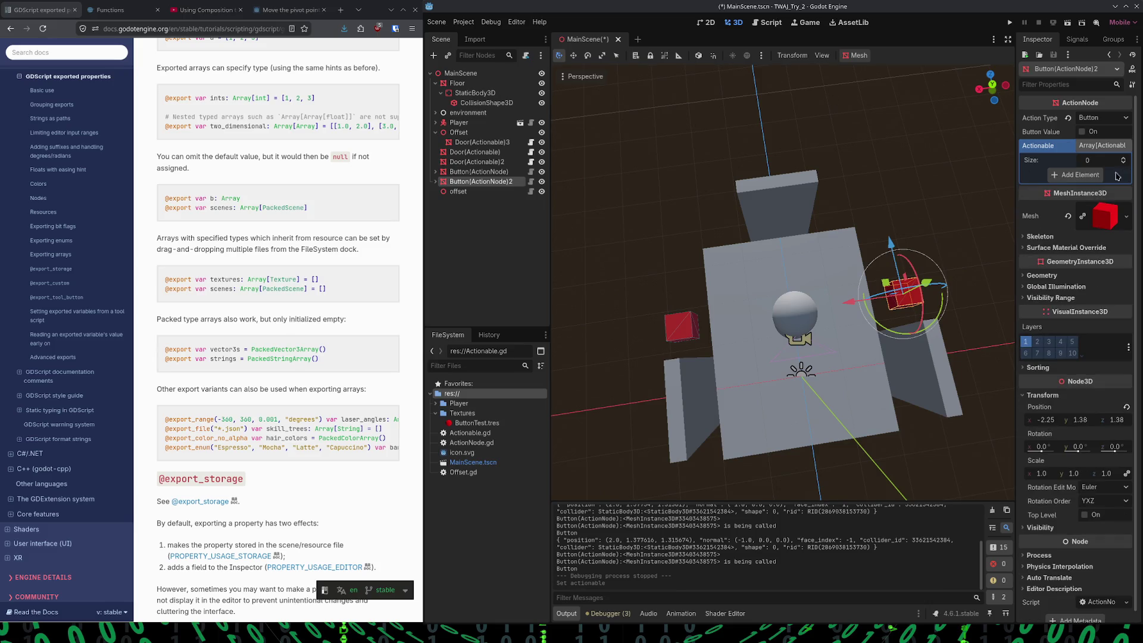
click(483, 173)
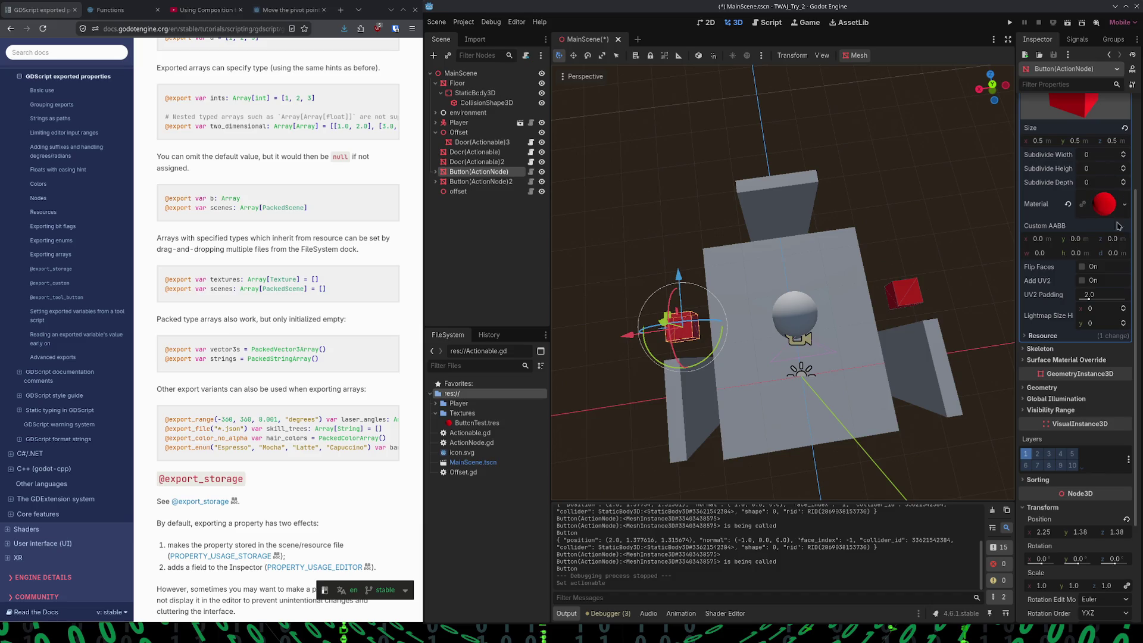
scroll(1055, 369, up, 5)
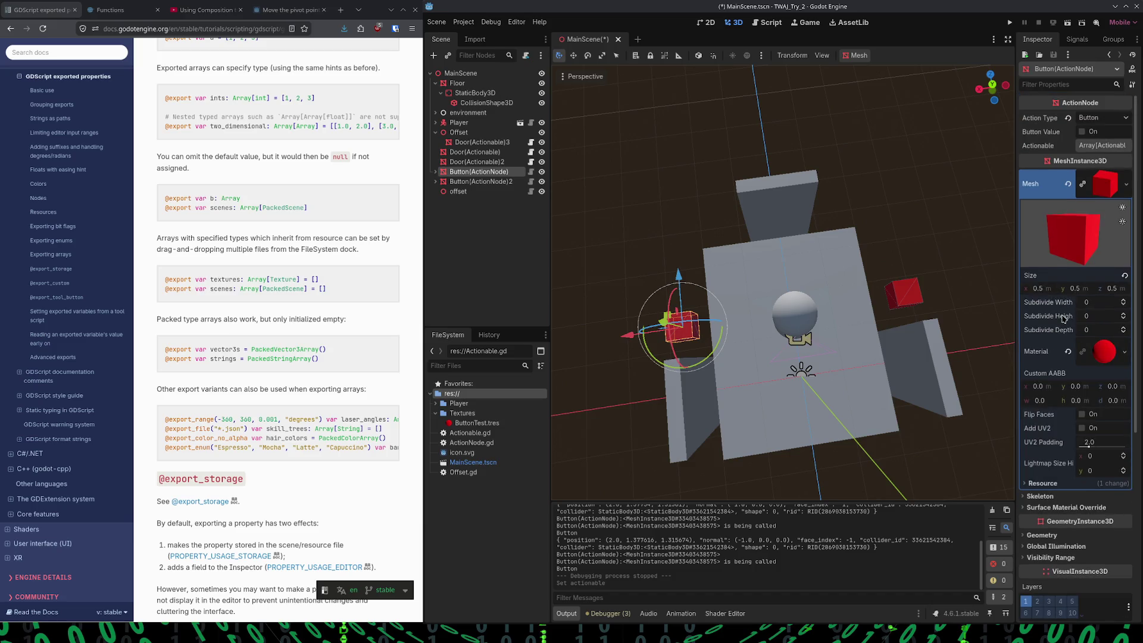
Give Button(ActionNode)'s Actionable array two elements with a Door in the first, and run the game
click(1096, 145)
click(1080, 174)
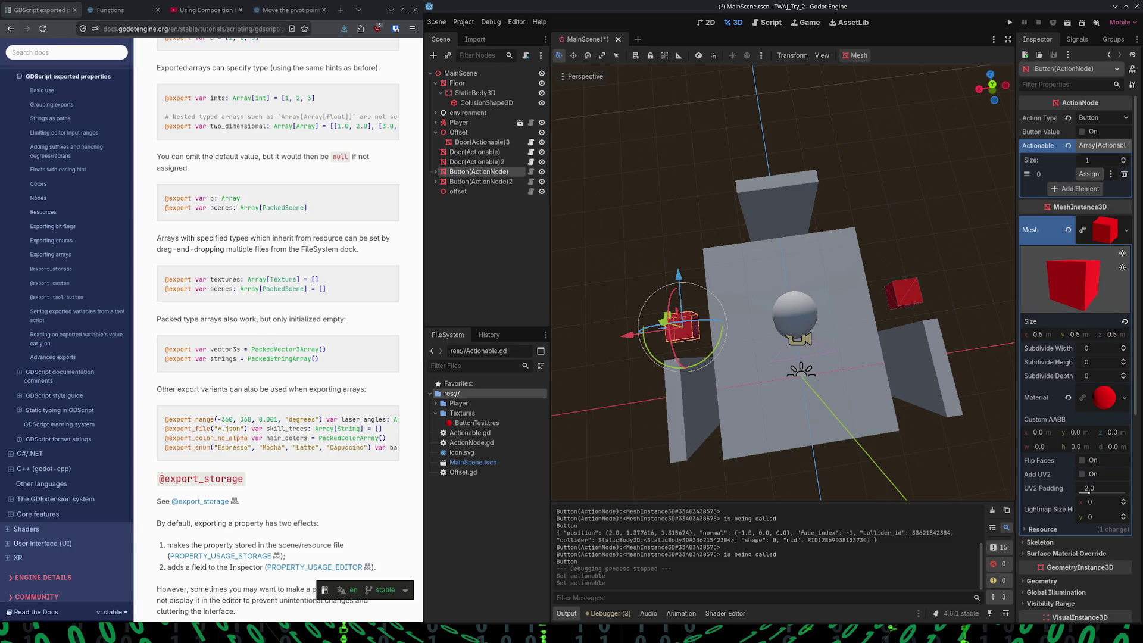
drag(475, 151, 1089, 173)
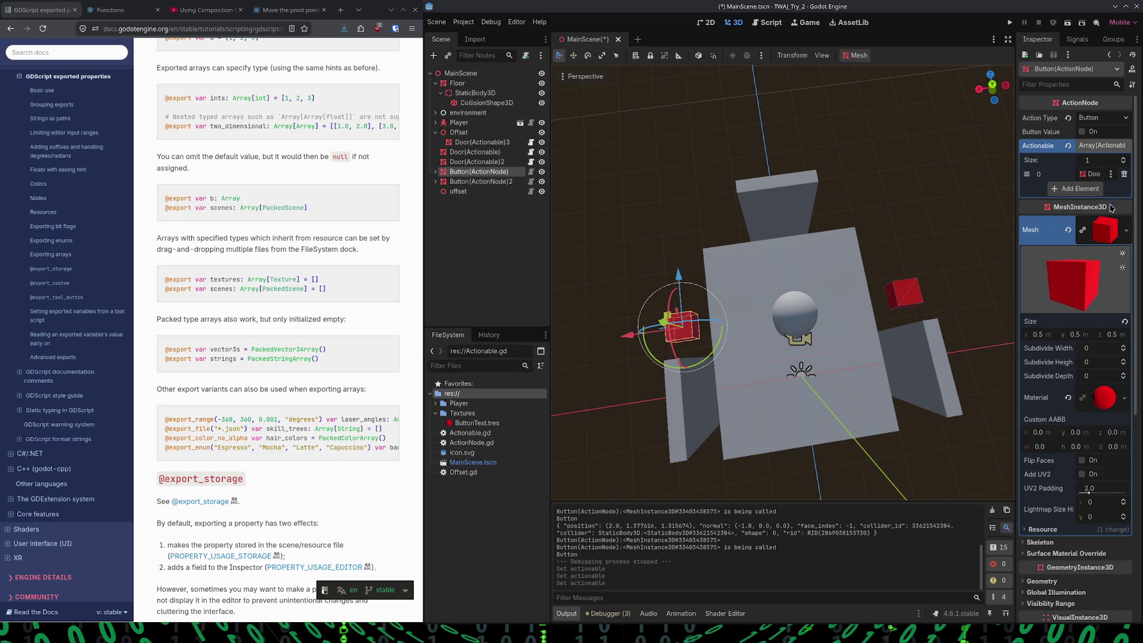
click(1080, 188)
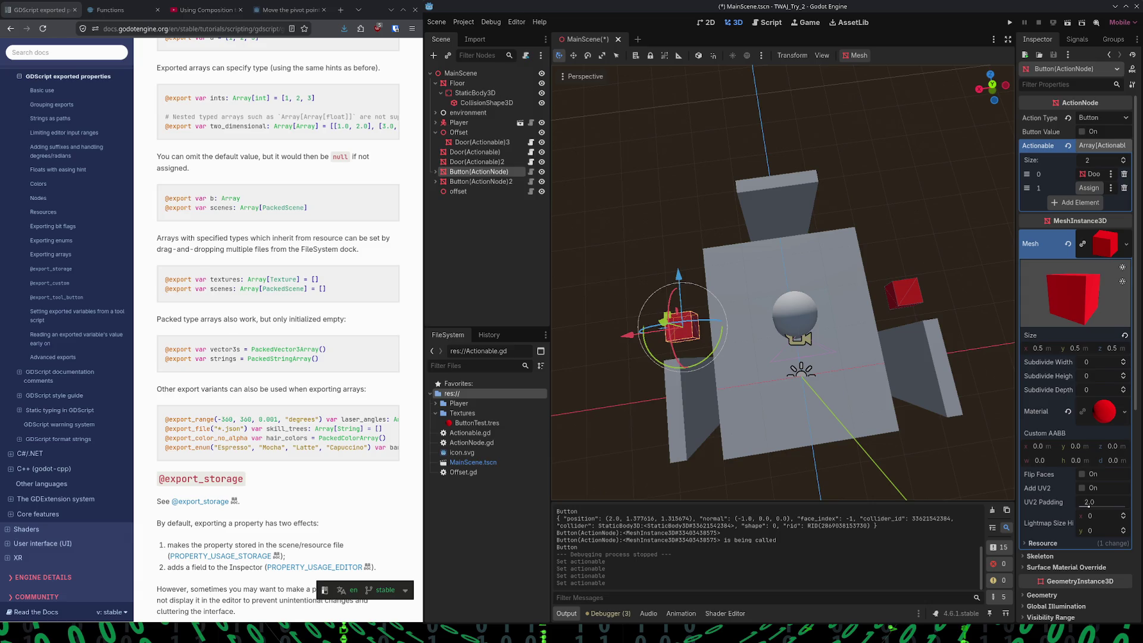
click(1010, 23)
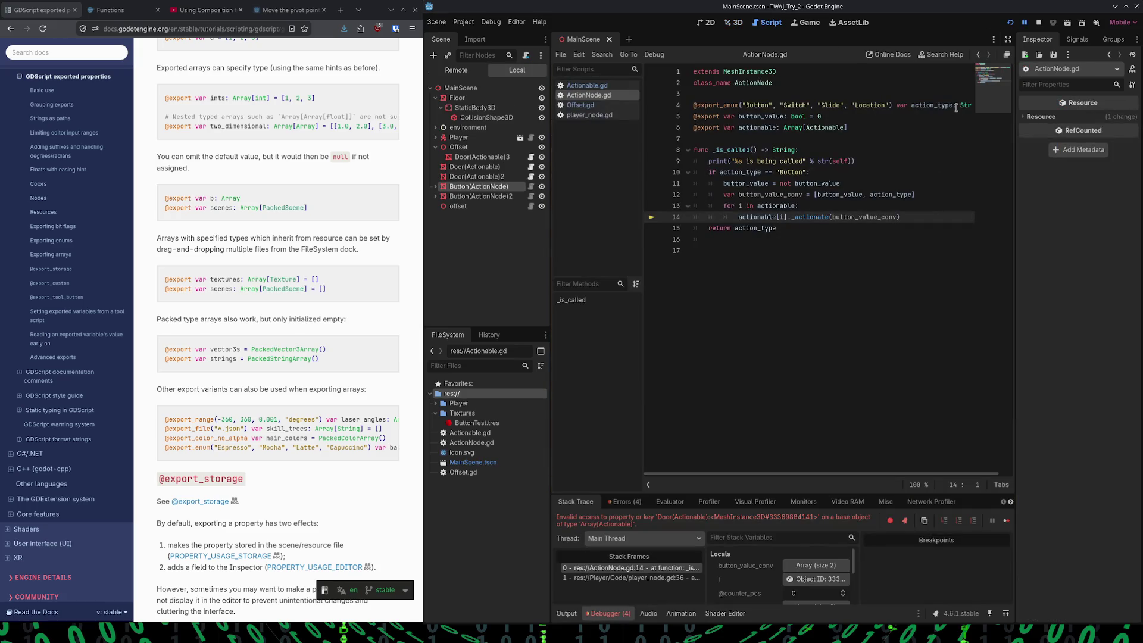
Rerun, fix line 14 to call i._actionate(button_value_conv), save, and open Actionable.gd
key(F8)
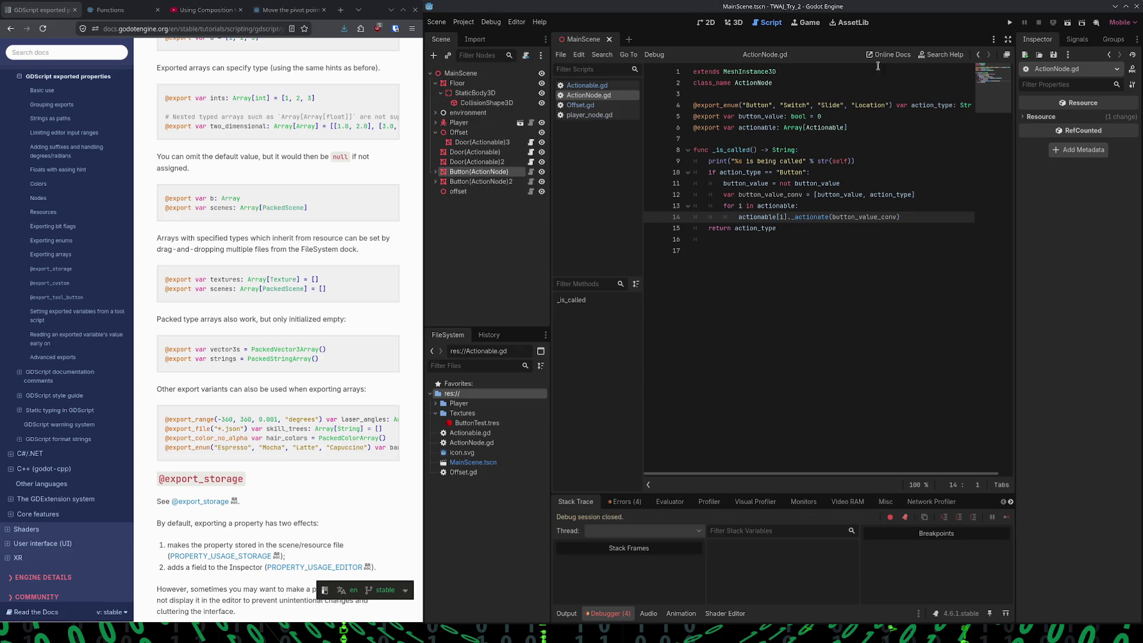
click(1009, 22)
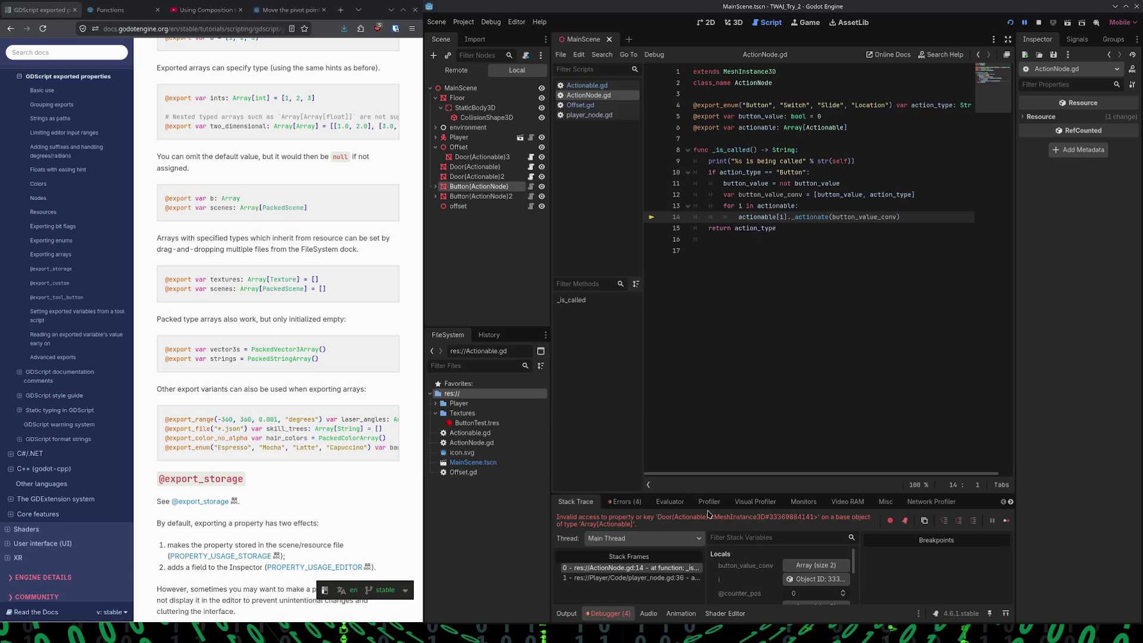
click(791, 217)
text(-)
key(BackSpace)
key(BackSpace)
key(BackSpace)
key(BackSpace)
key(BackSpace)
text(i)
key(ctrl+s)
click(1039, 22)
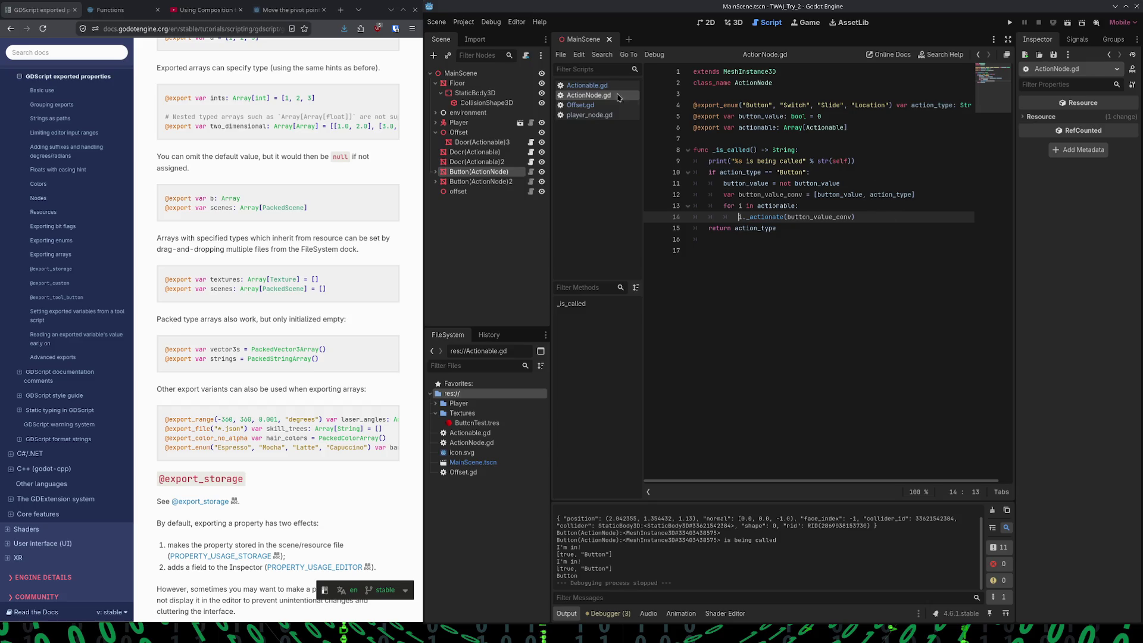
click(598, 85)
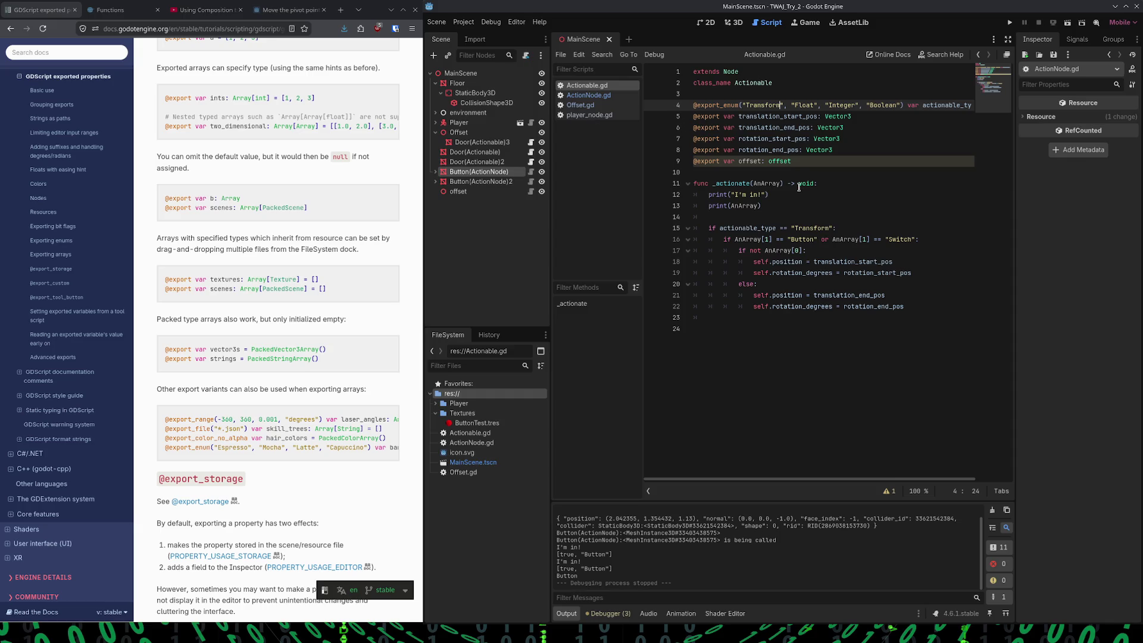
click(614, 118)
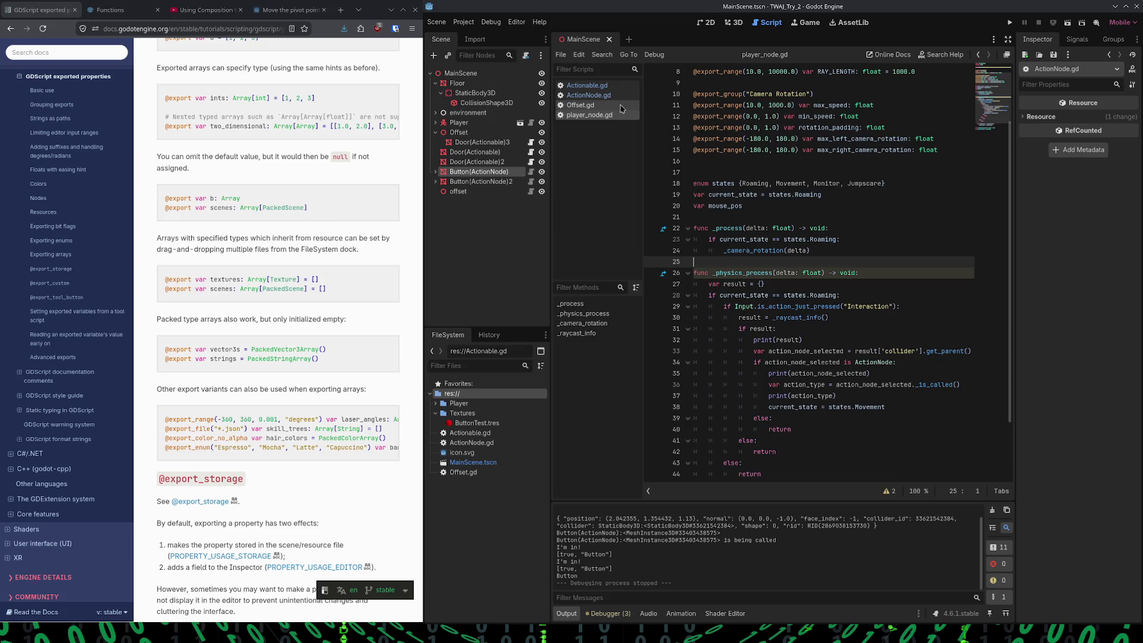
click(621, 108)
click(619, 96)
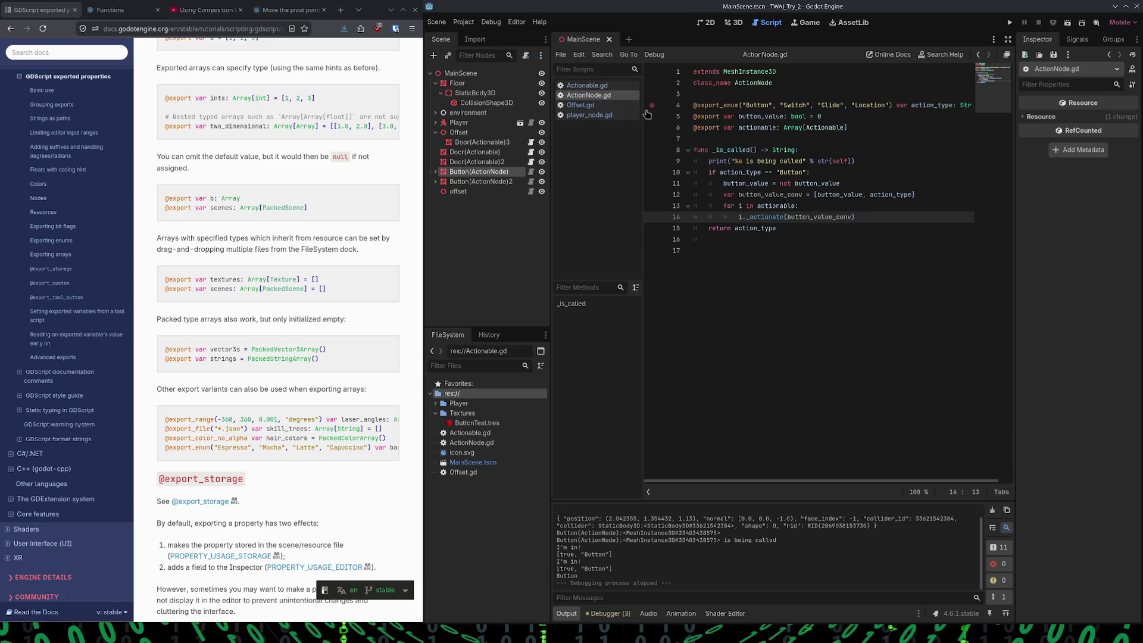
click(621, 107)
click(612, 96)
click(587, 86)
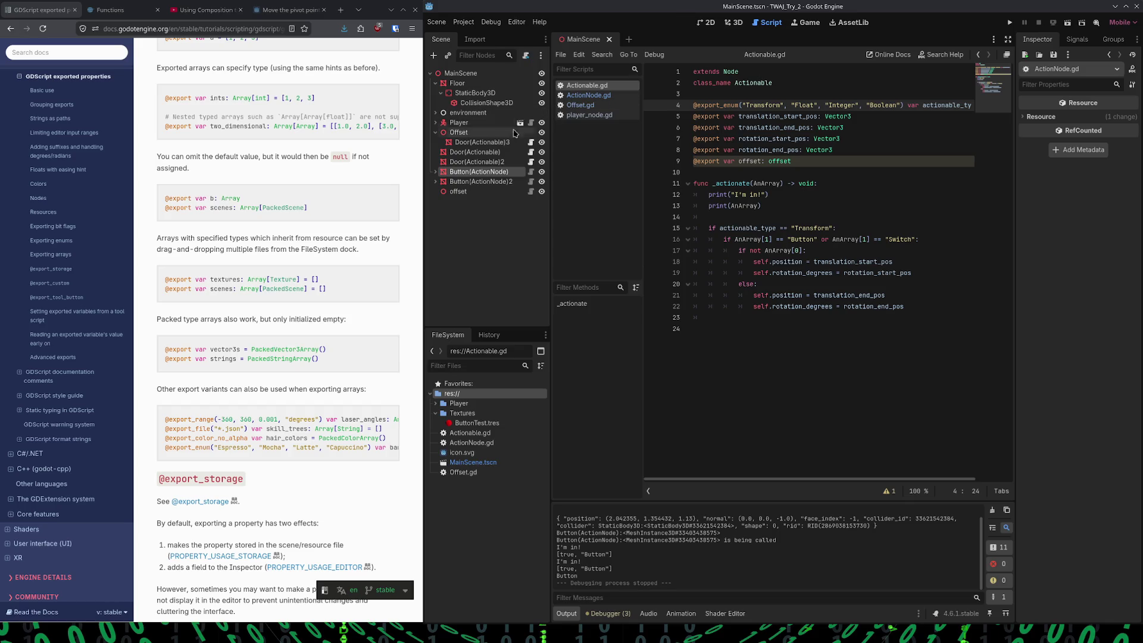
click(507, 174)
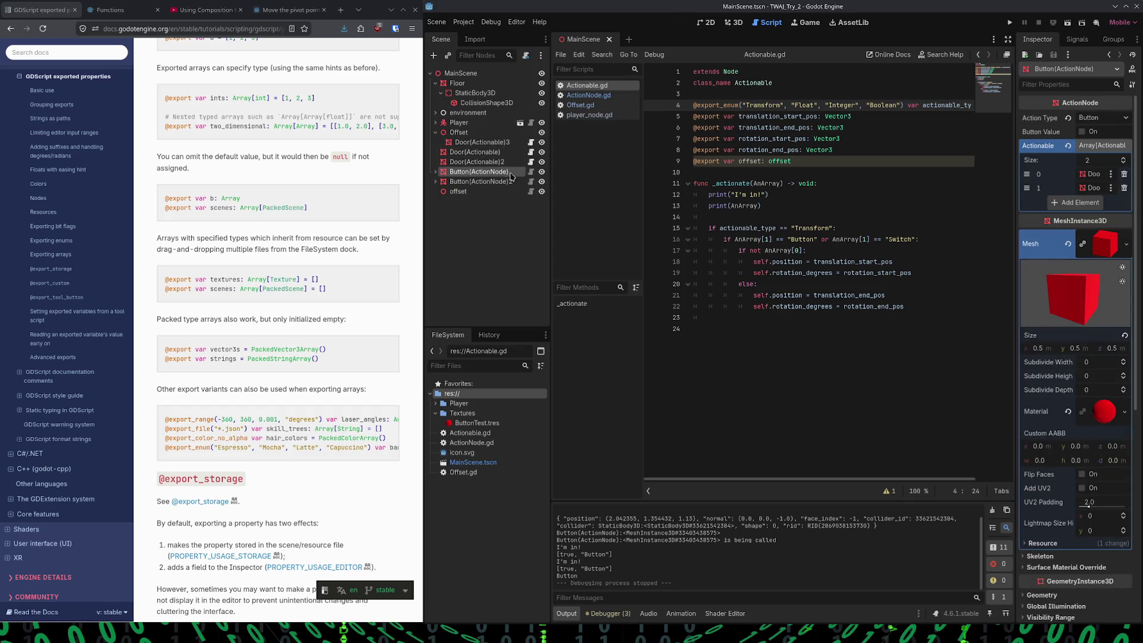
Drop Button(ActionNode)'s second door and assign a Door to Button(ActionNode)2's single element
click(1124, 188)
click(479, 181)
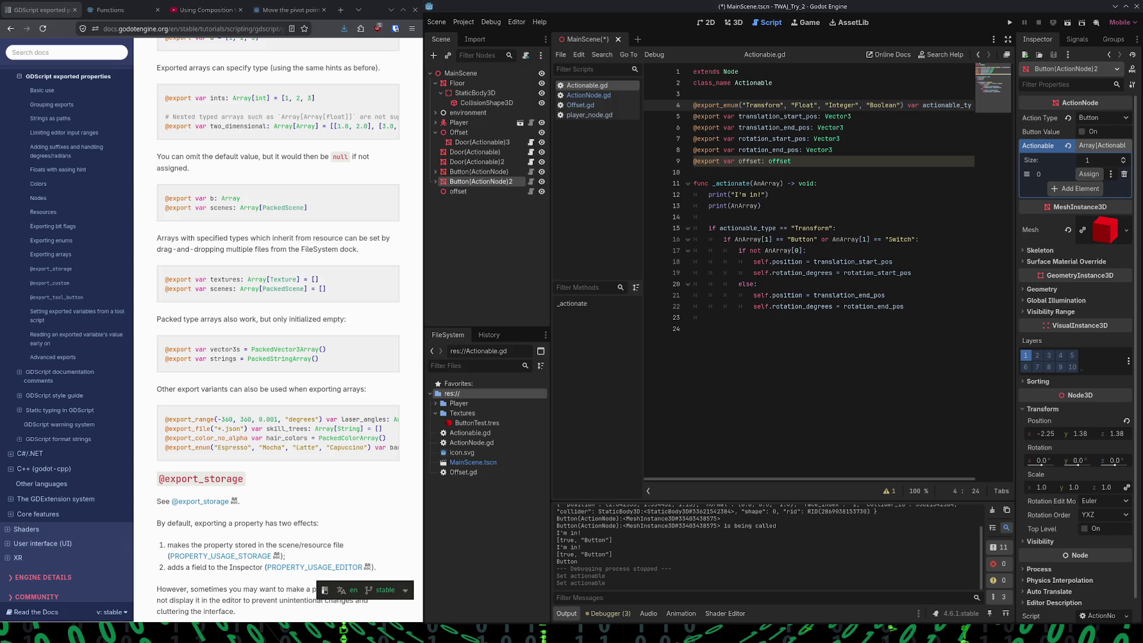
key(Return)
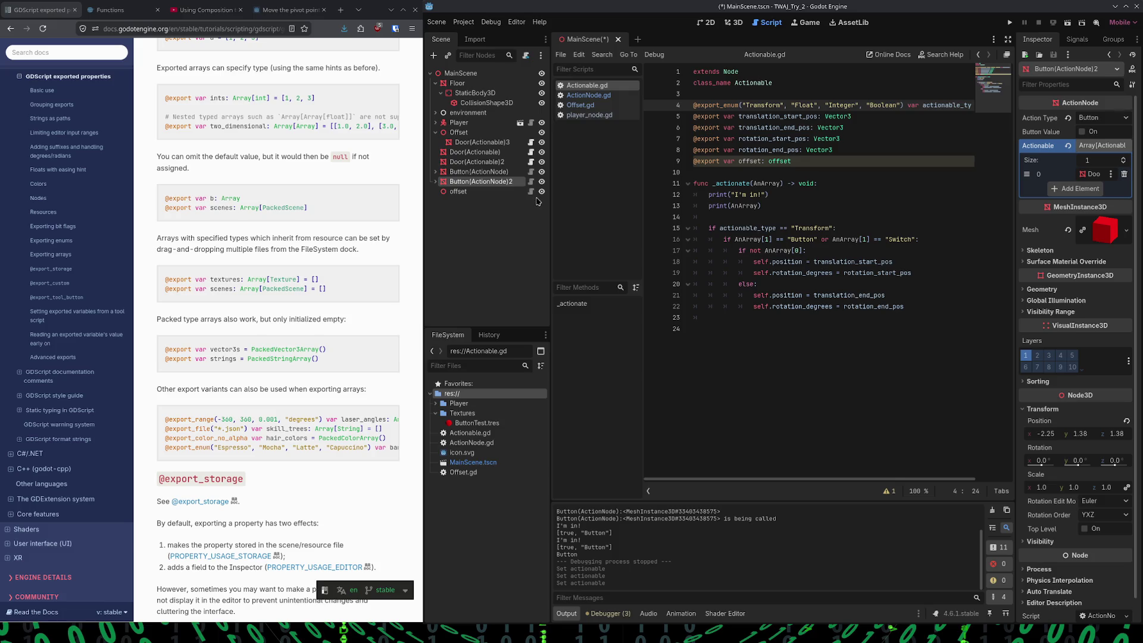
Save the scene, play-test the two buttons, then stop the game
key(ctrl+s)
click(1011, 22)
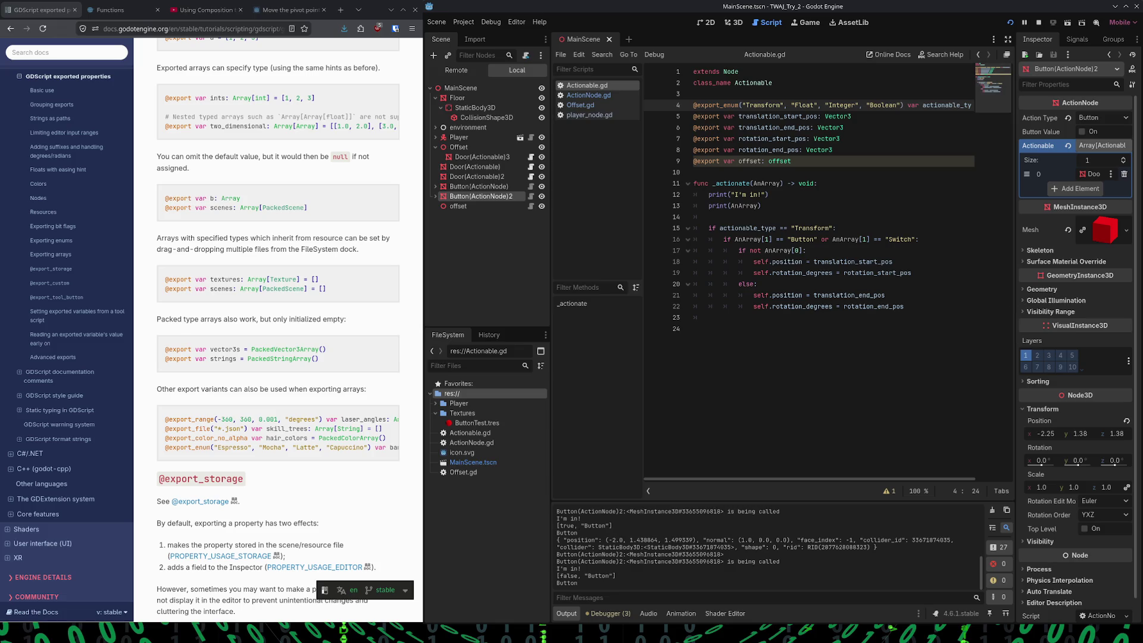
key(F8)
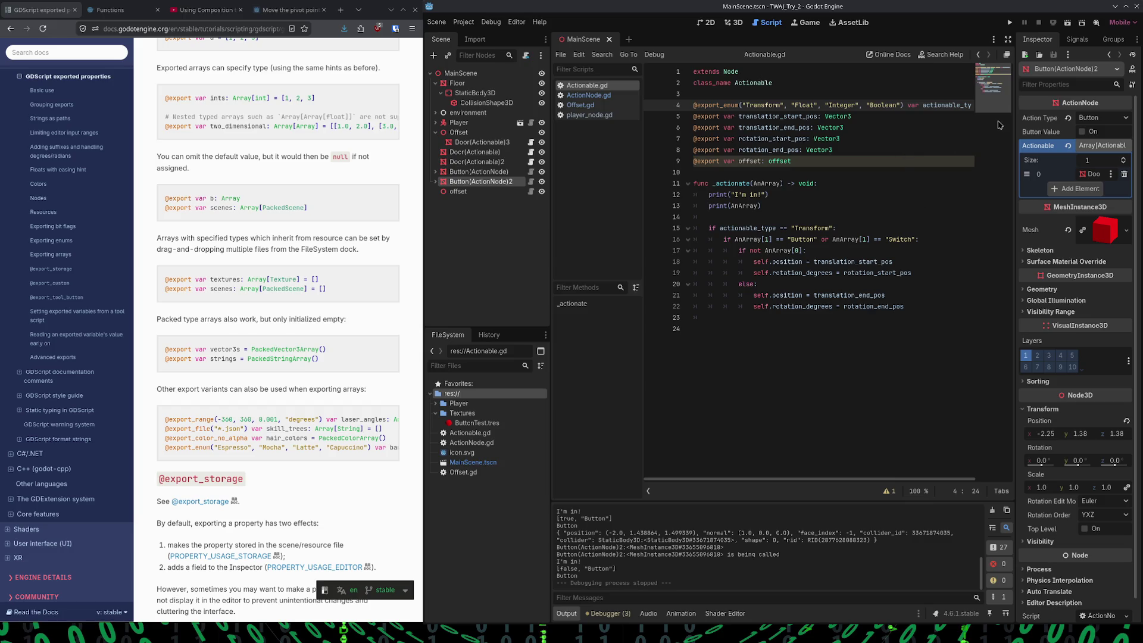
click(902, 164)
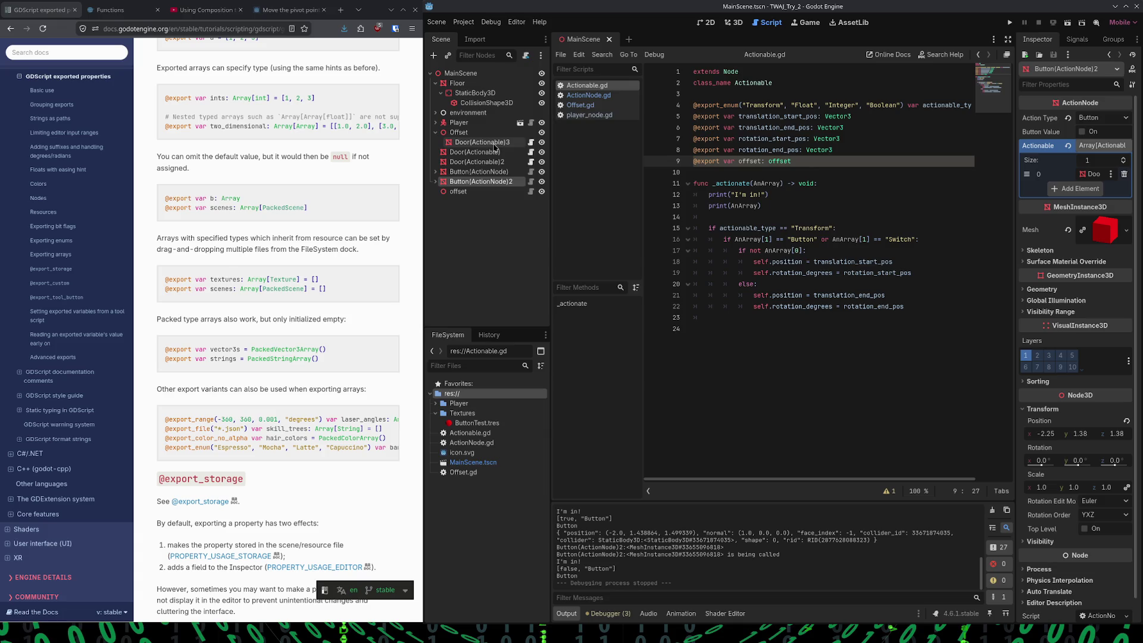
Move Door(Actionable)3 under the lowercase offset node, delete the empty Offset node, and save
click(468, 191)
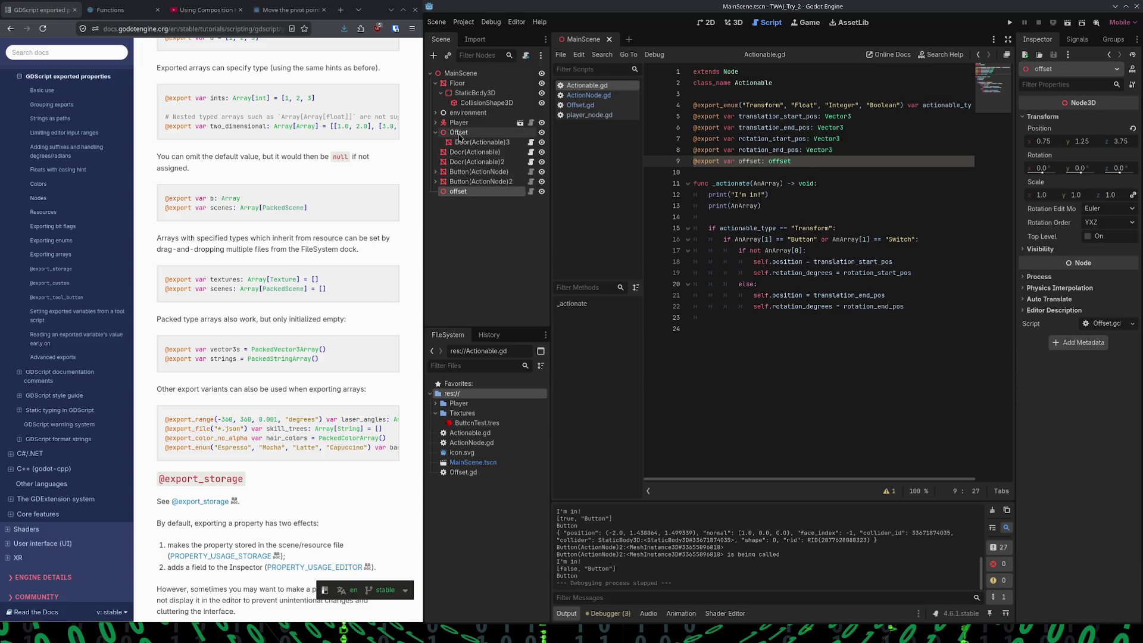
click(450, 134)
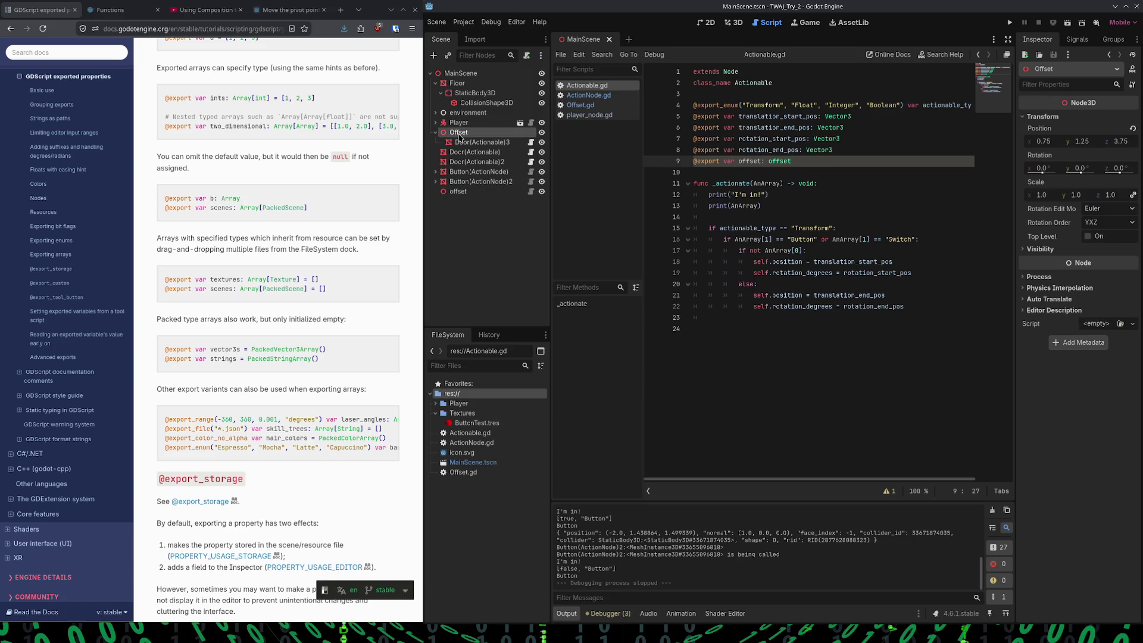
click(476, 192)
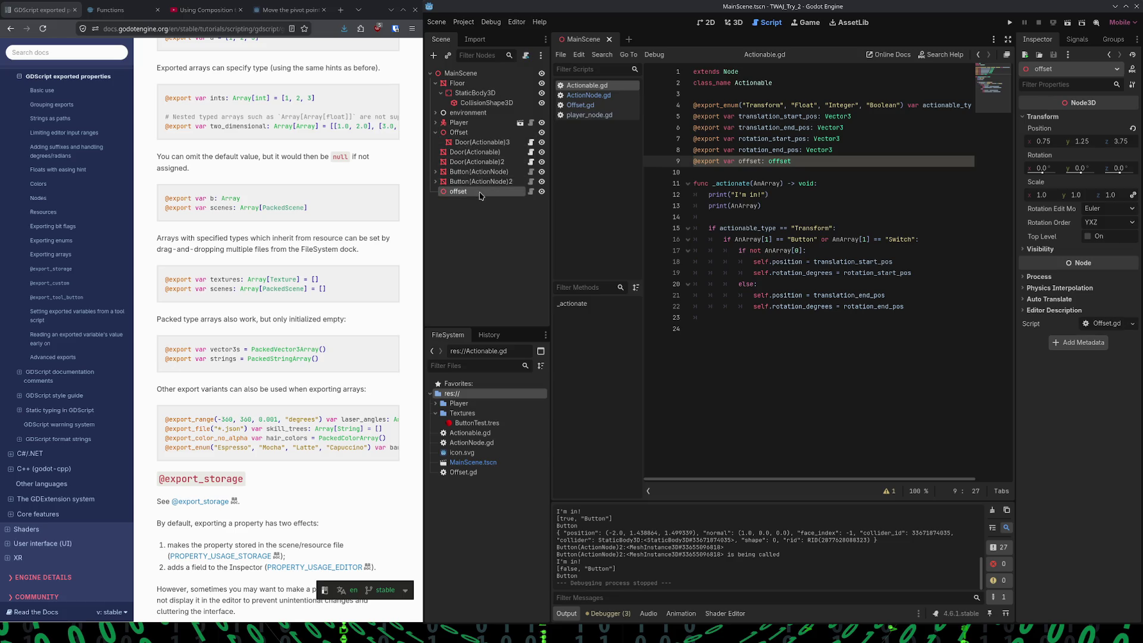
drag(476, 143, 481, 192)
click(479, 132)
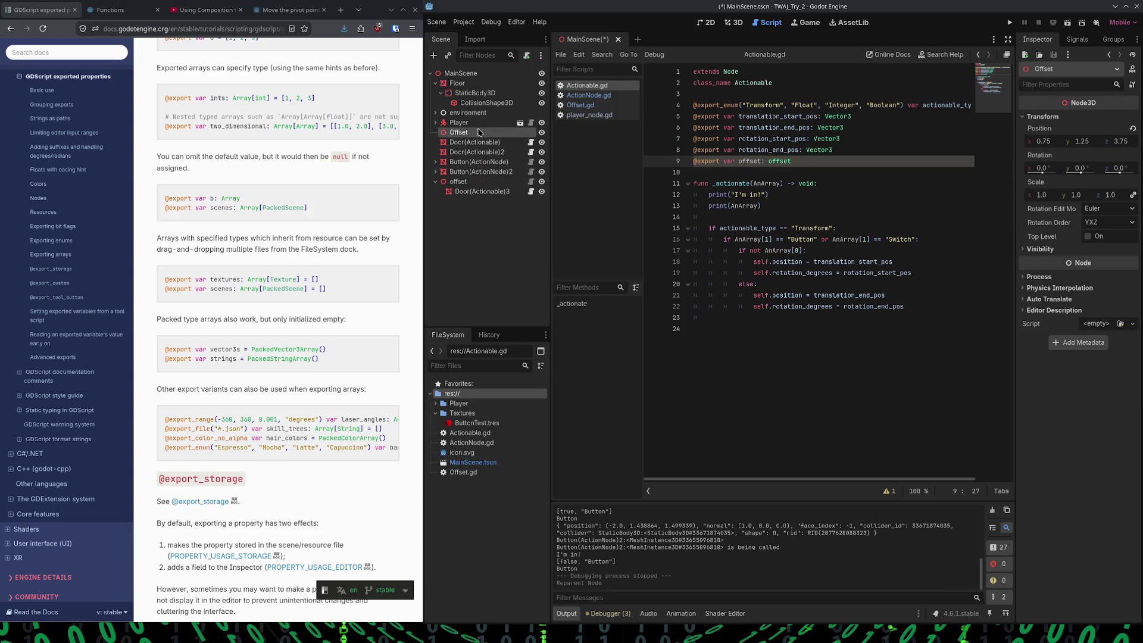
key(Delete)
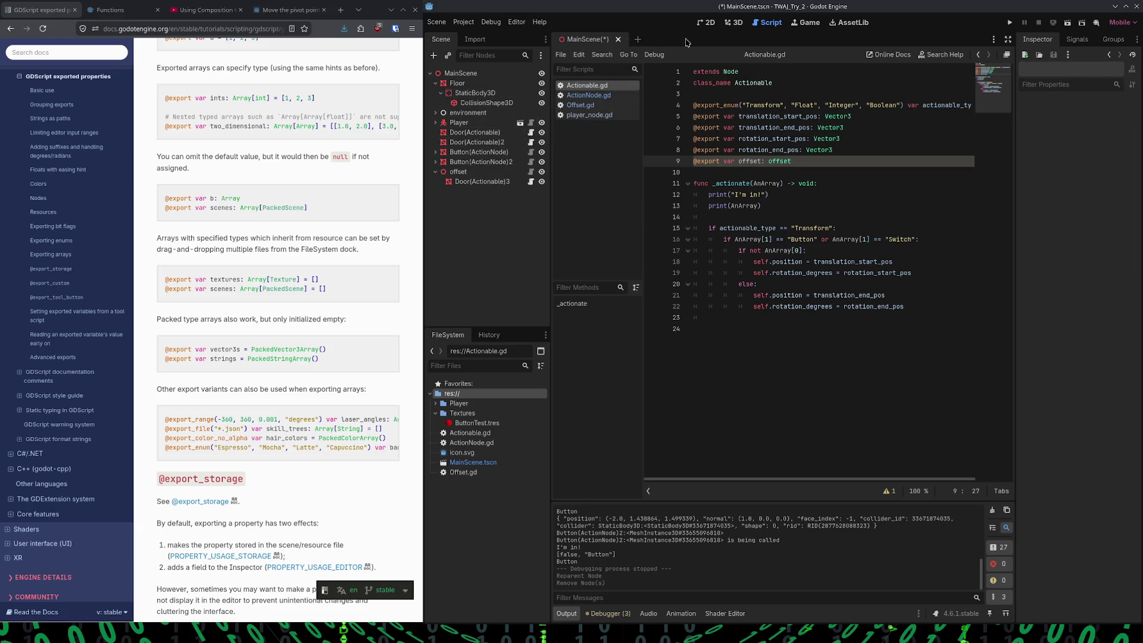
key(ctrl+s)
Inspect the offset node and Door(Actionable)3 in the 3D view
click(736, 22)
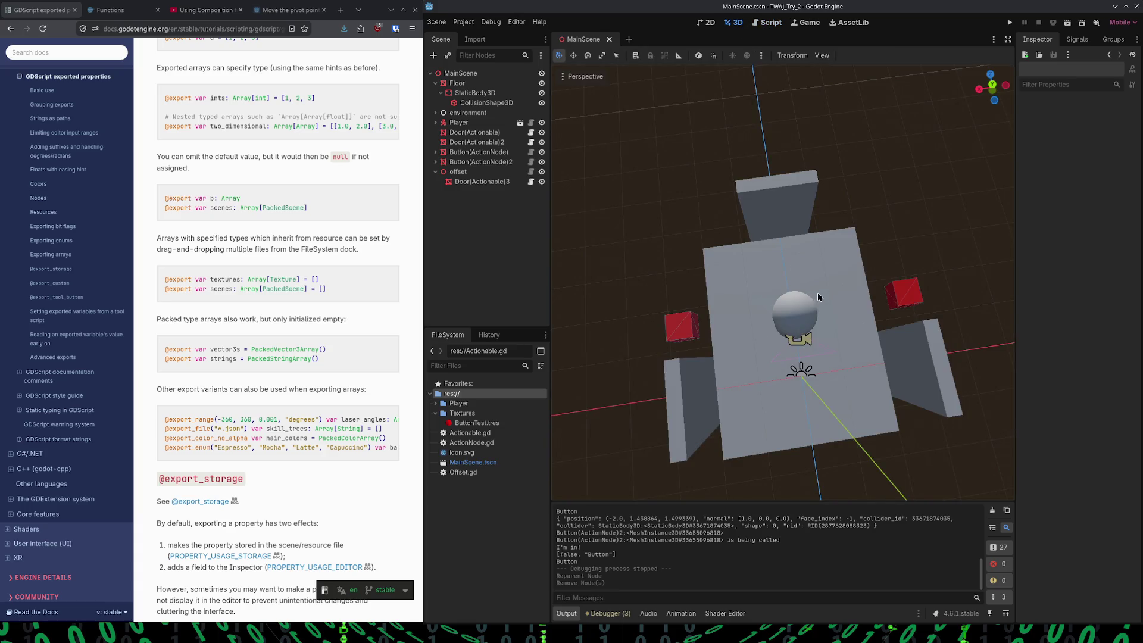
click(456, 173)
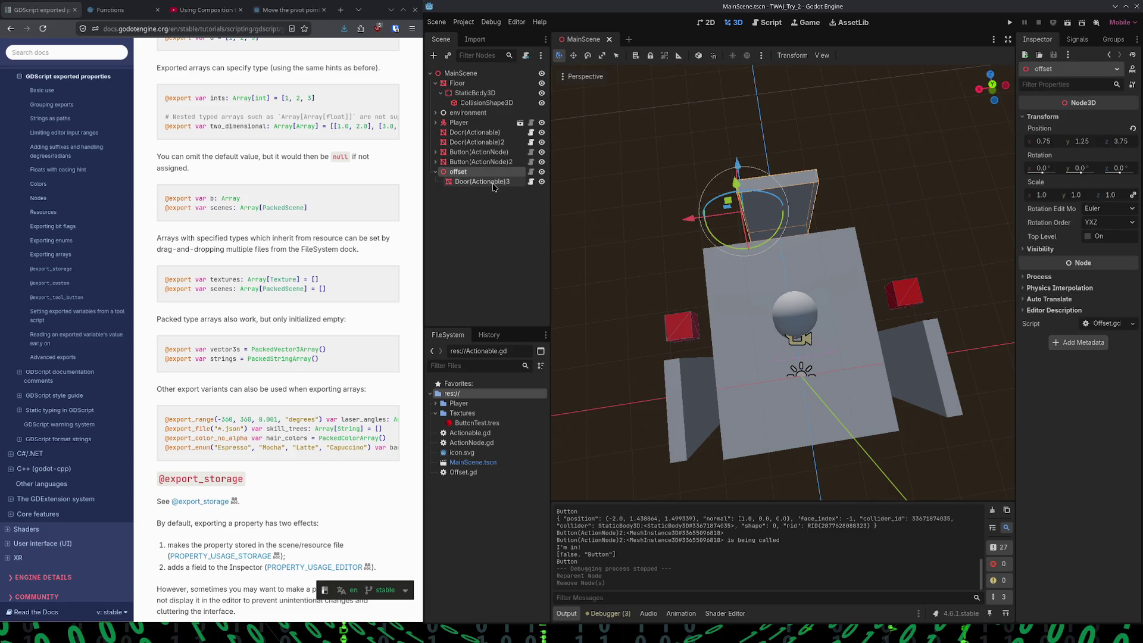
click(493, 182)
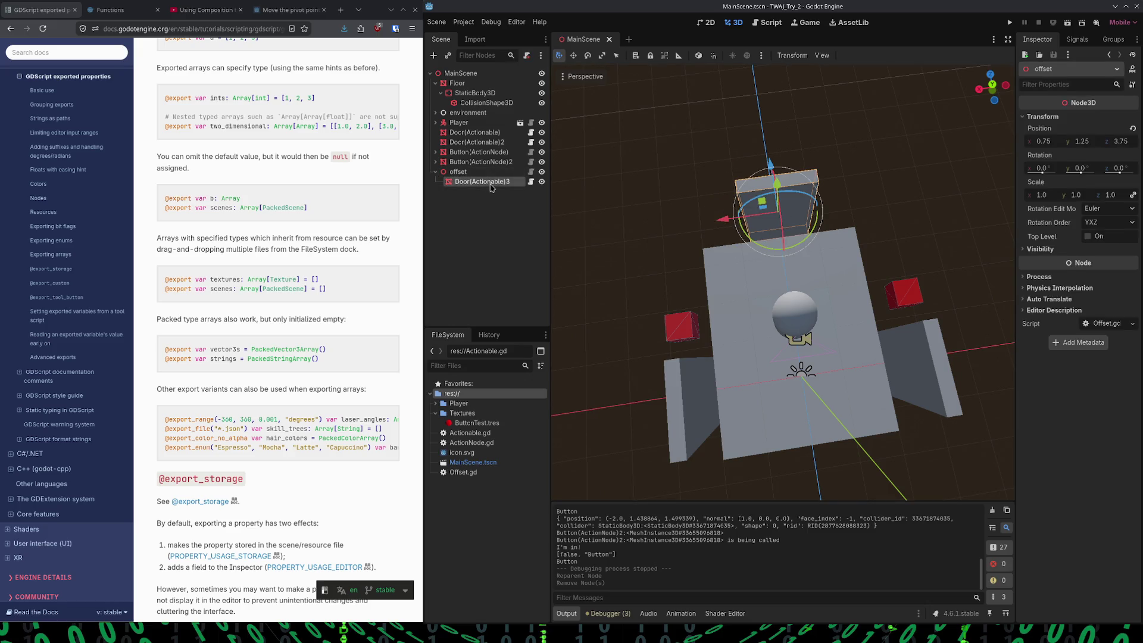
click(766, 24)
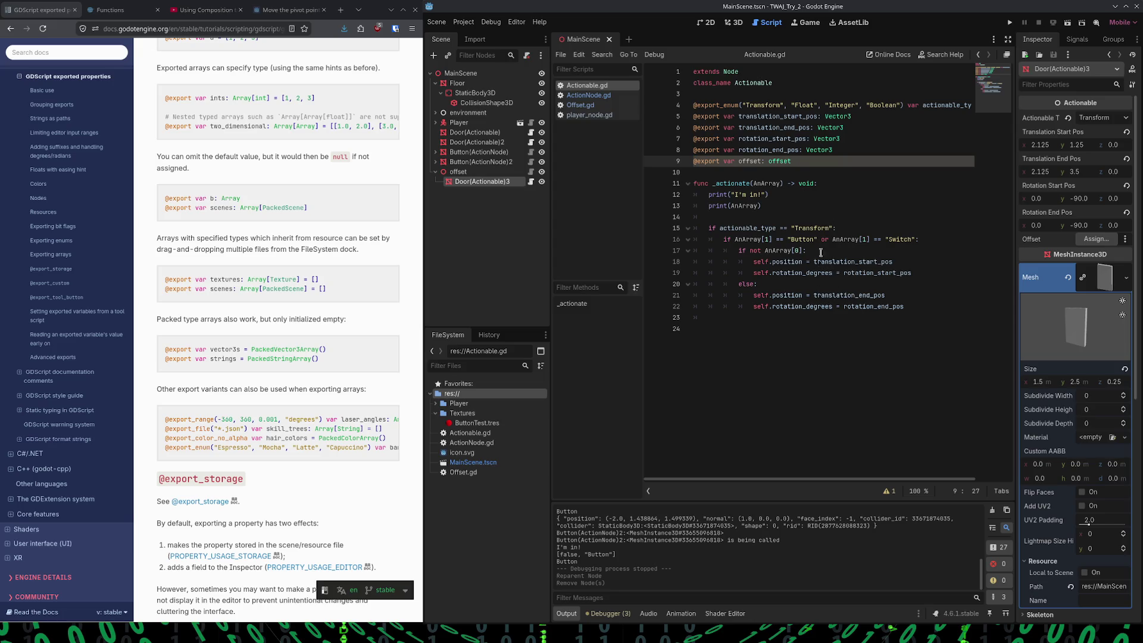
click(952, 241)
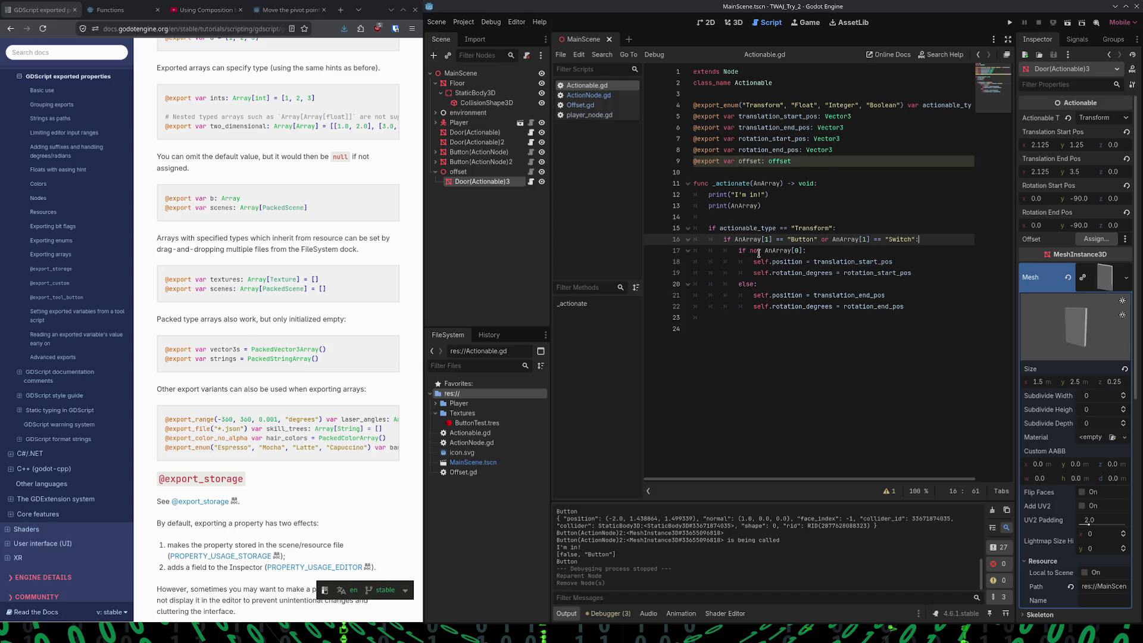
click(813, 251)
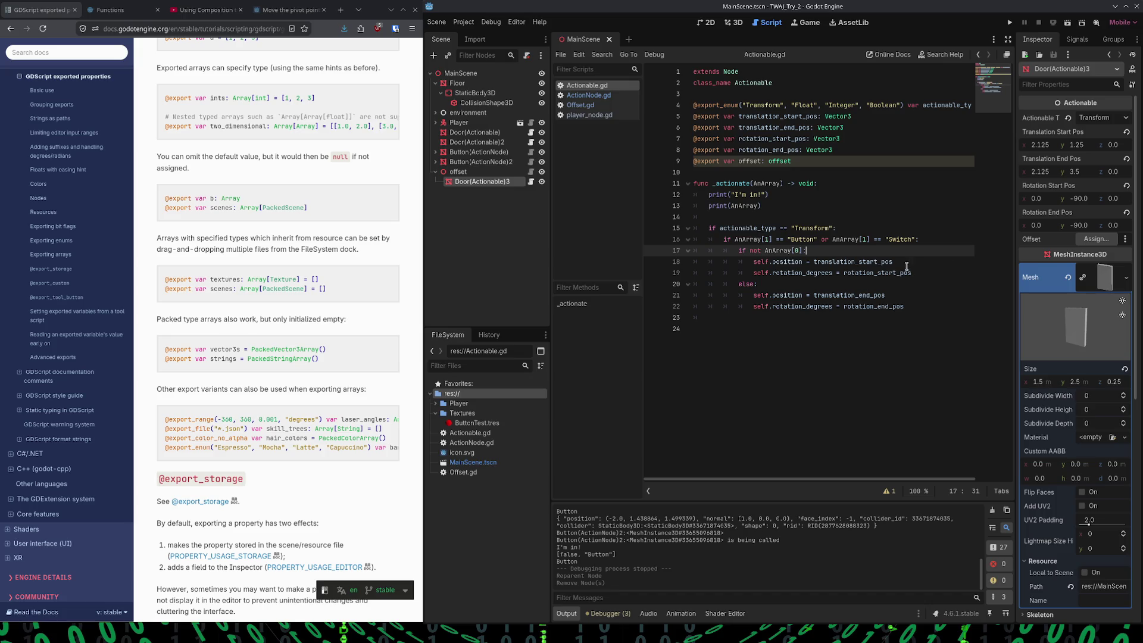
click(930, 239)
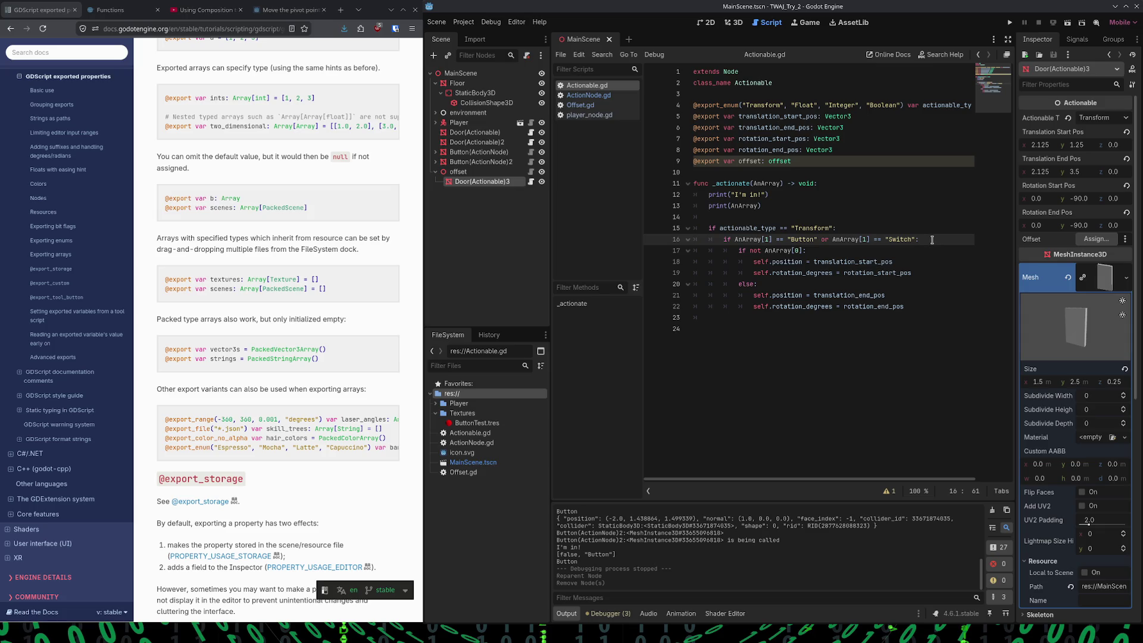
Declare a new variable what_rotate in Actionable.gd's button handling block
key(Return)
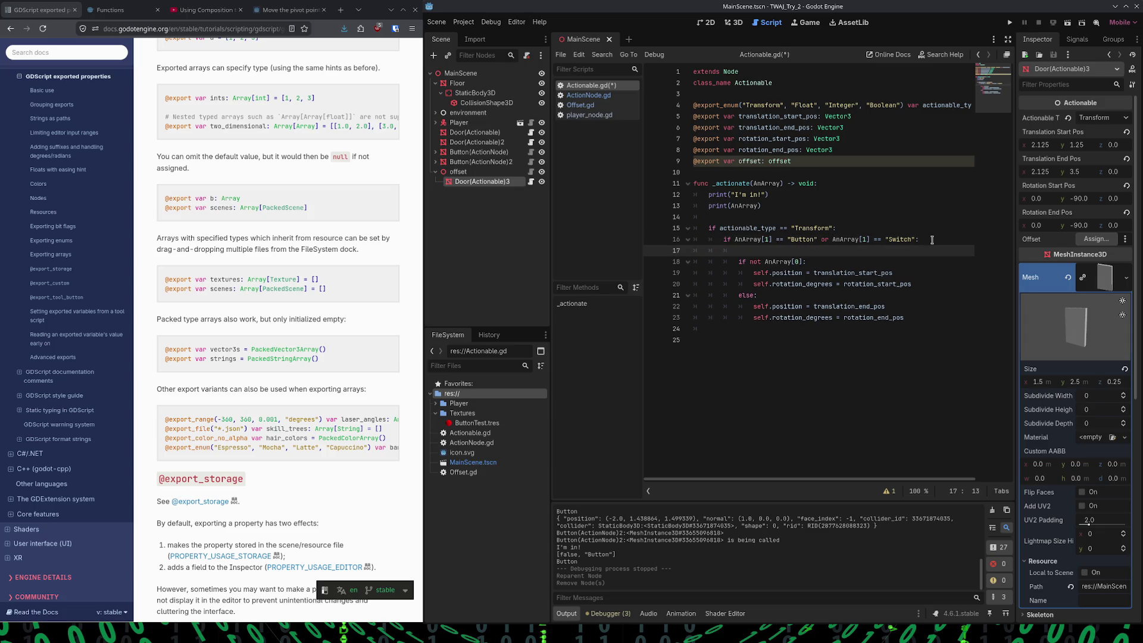
text(var)
text( what)
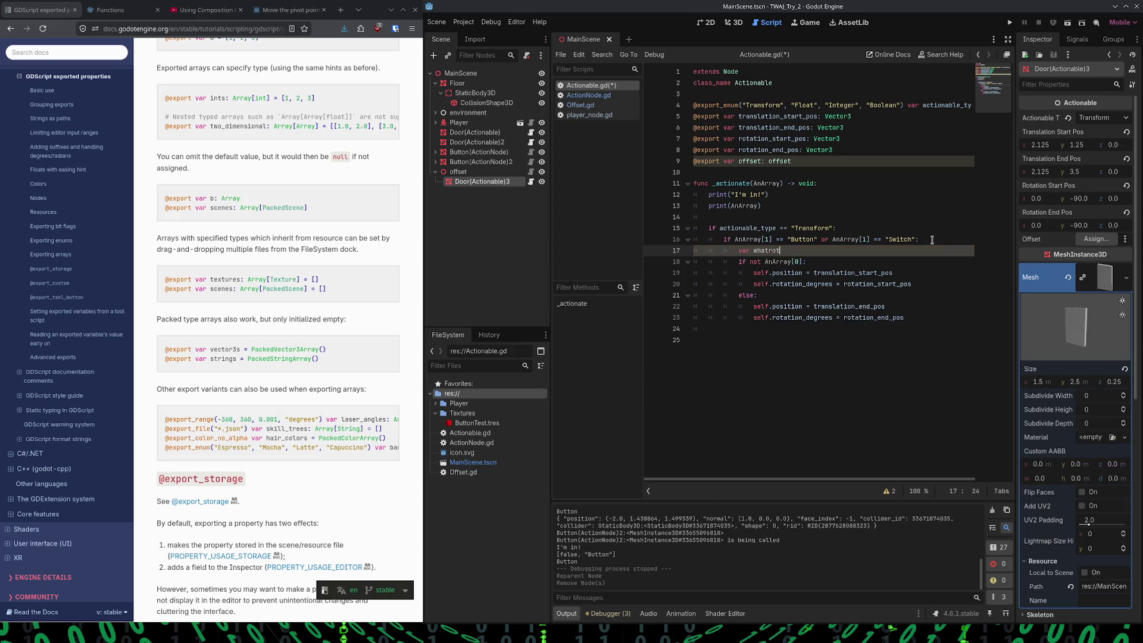
text(_rotated)
key(BackSpace)
text(= self)
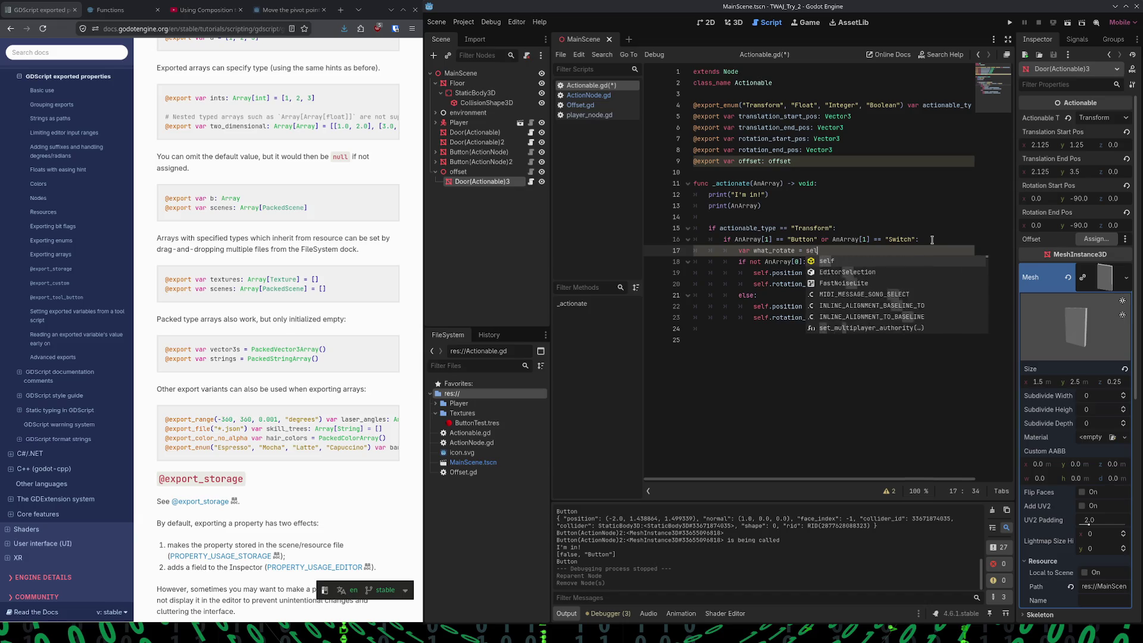
key(ctrl+shift+Return)
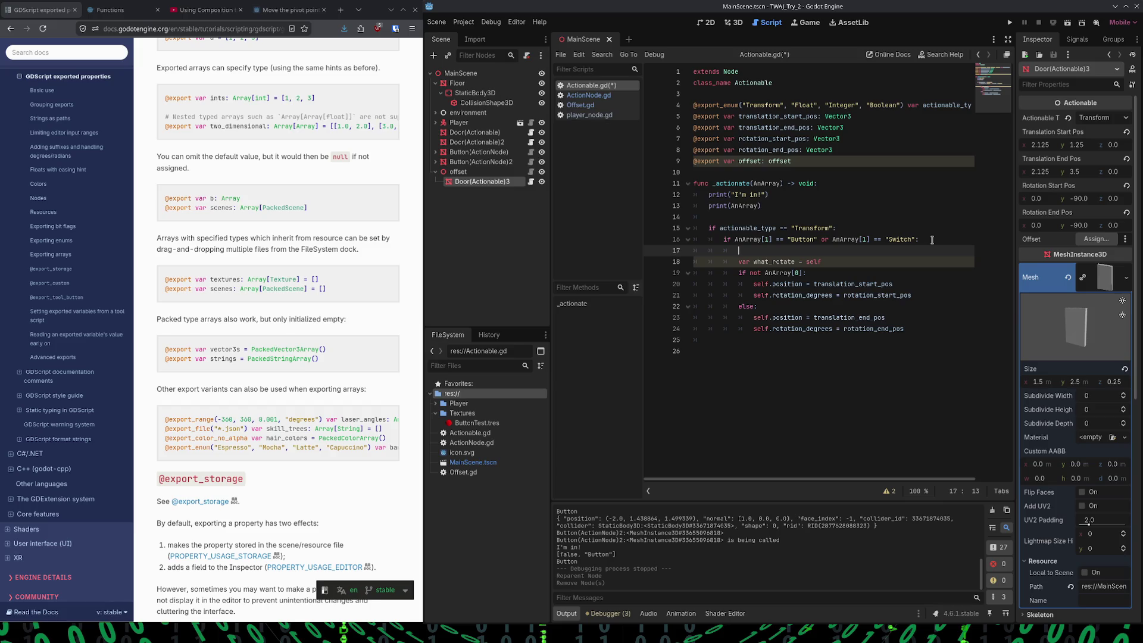
key(ctrl+z)
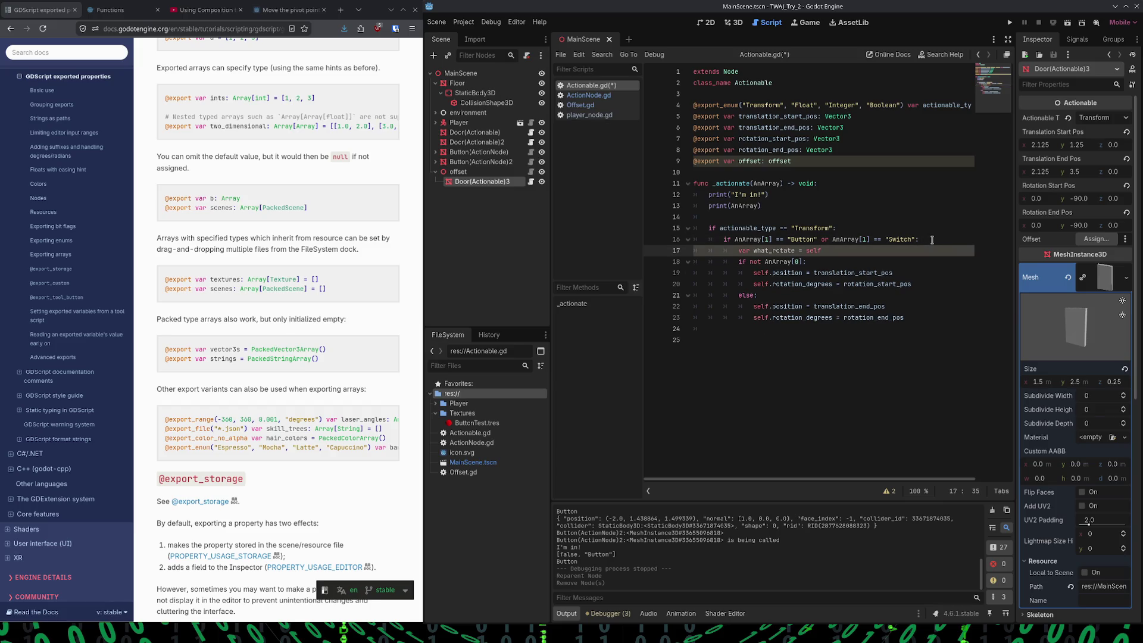
key(Return)
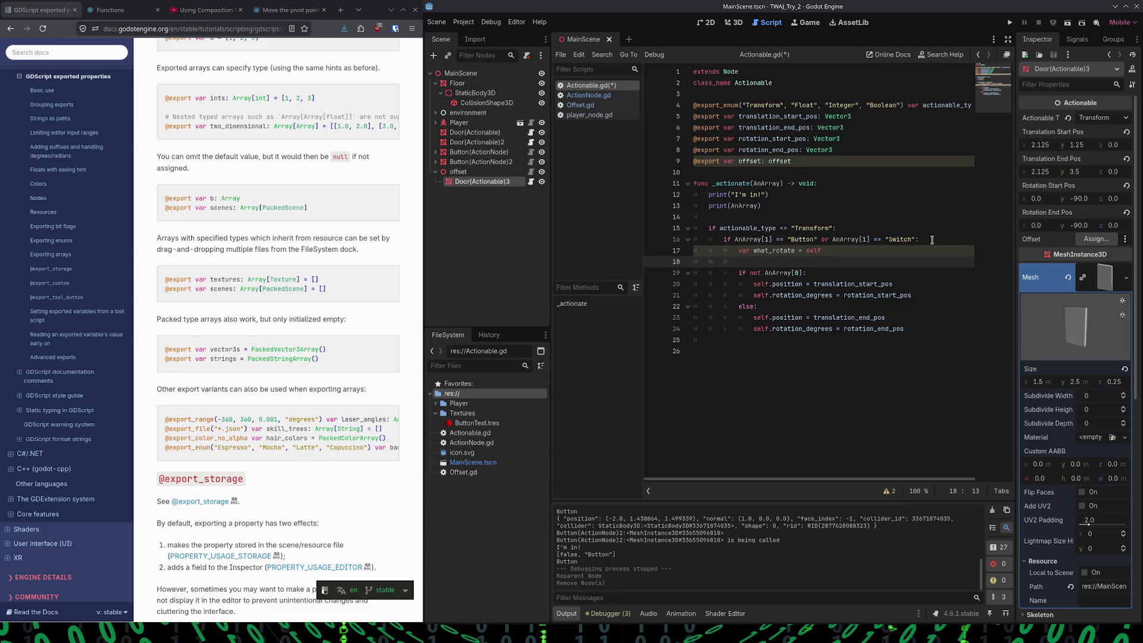
Add 'if offset: what_rotate = offset, else: what_rotate = self' and save
text(if)
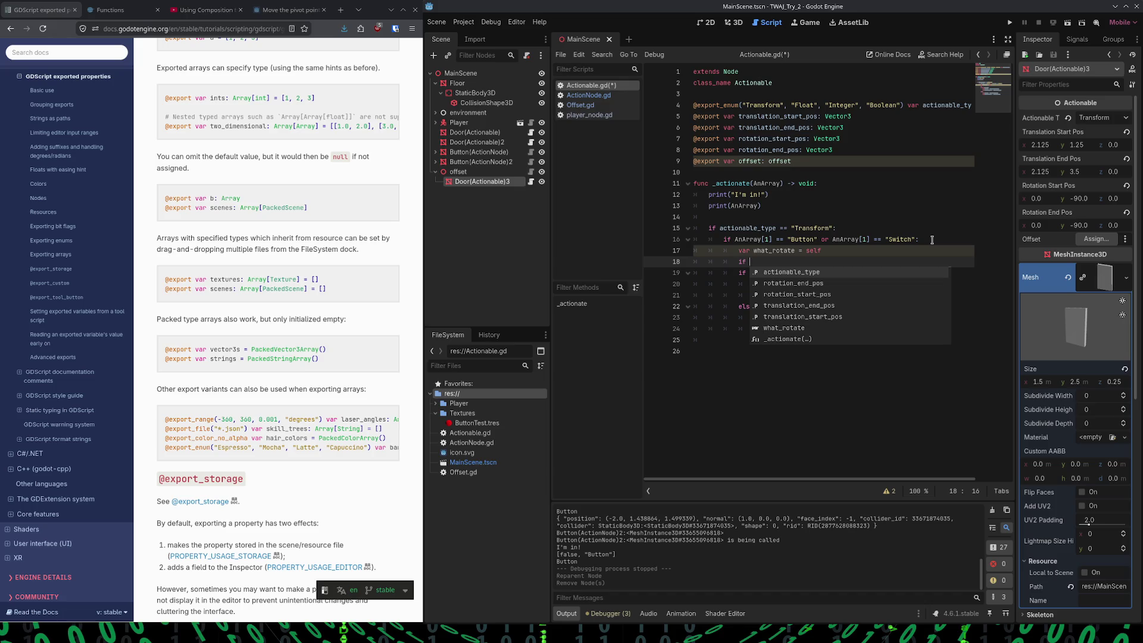
text( offset:)
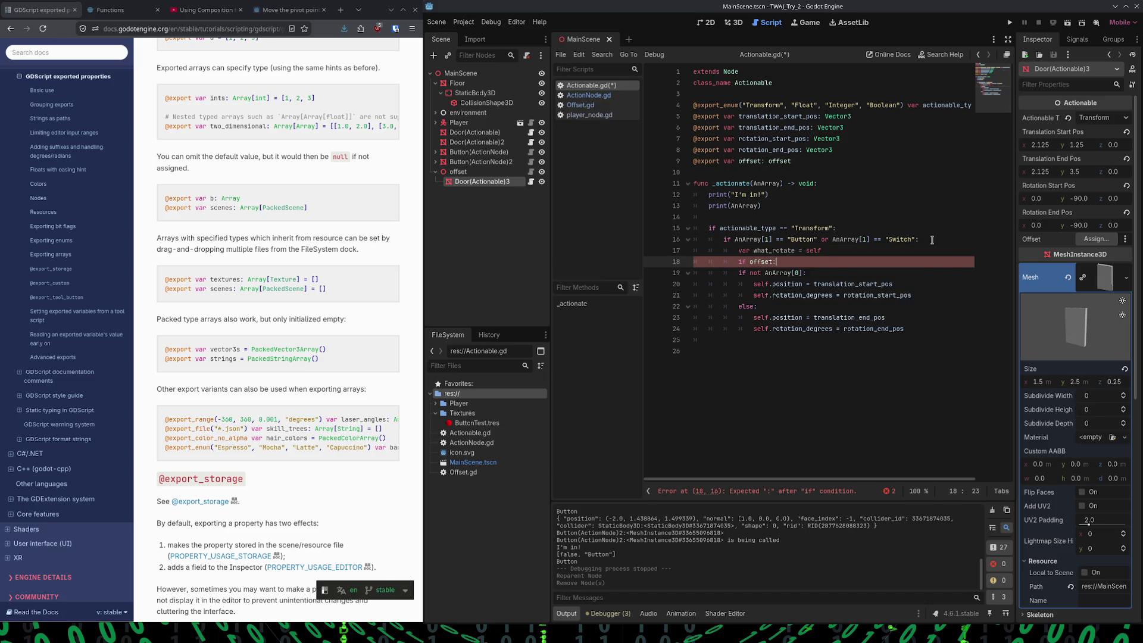
key(Return)
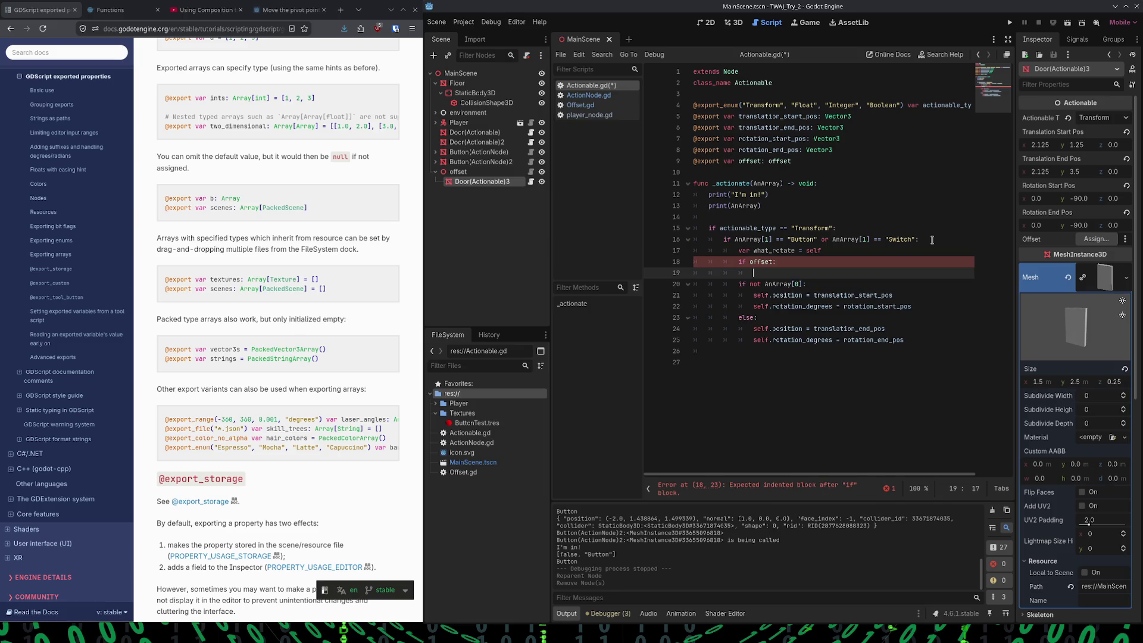
text(what_rotate)
text( = )
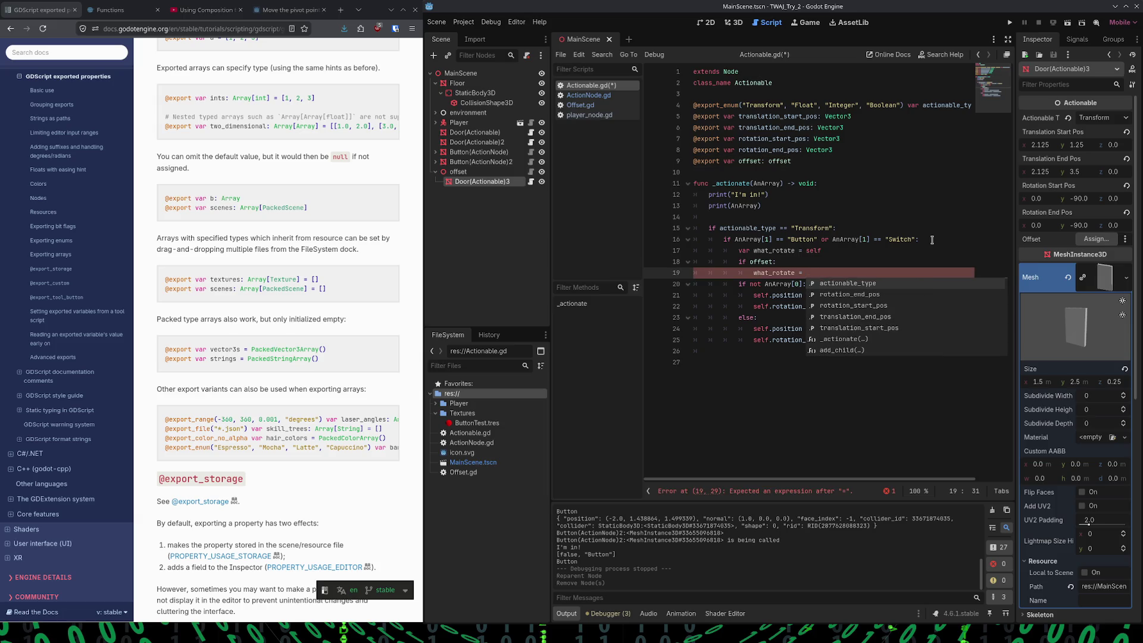
text(offset)
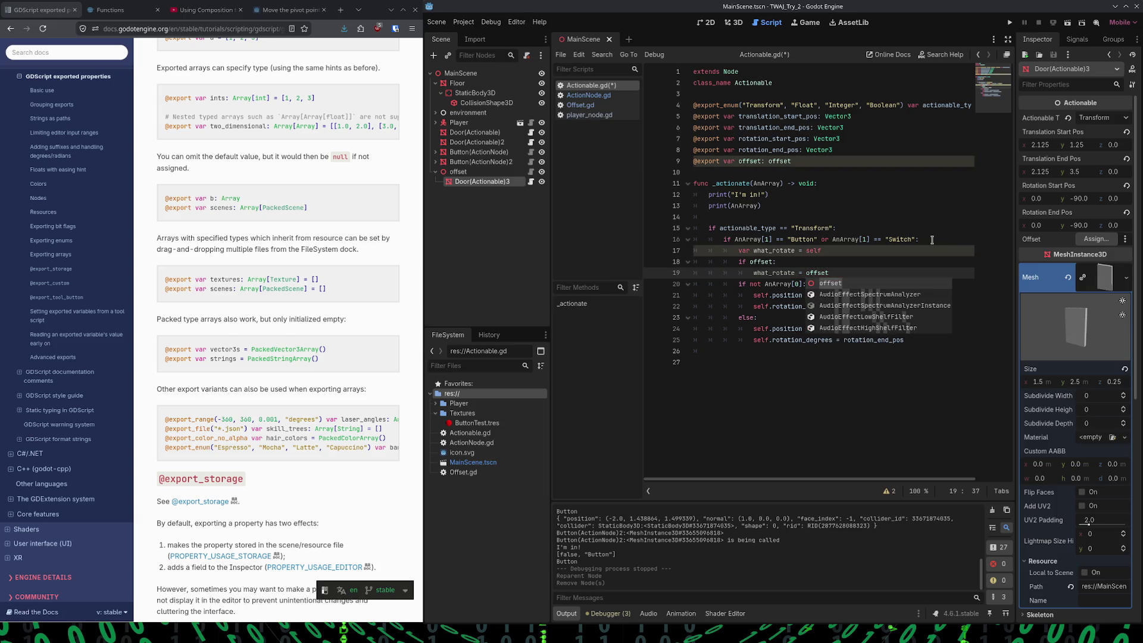
key(Return)
key(Return)
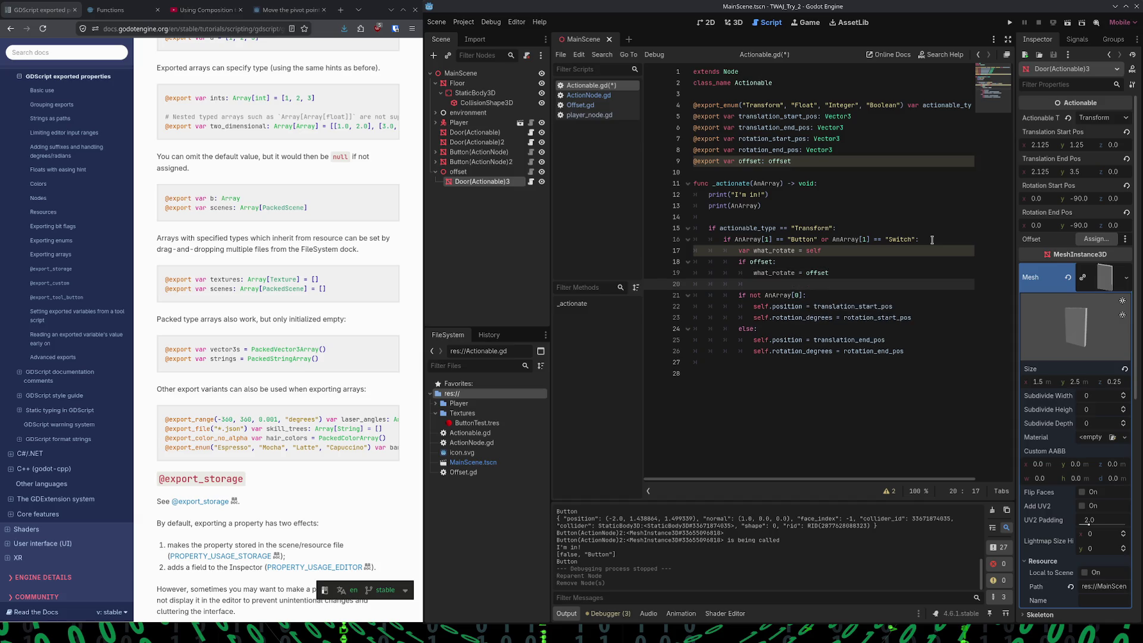
text(else)
text(:)
key(Return)
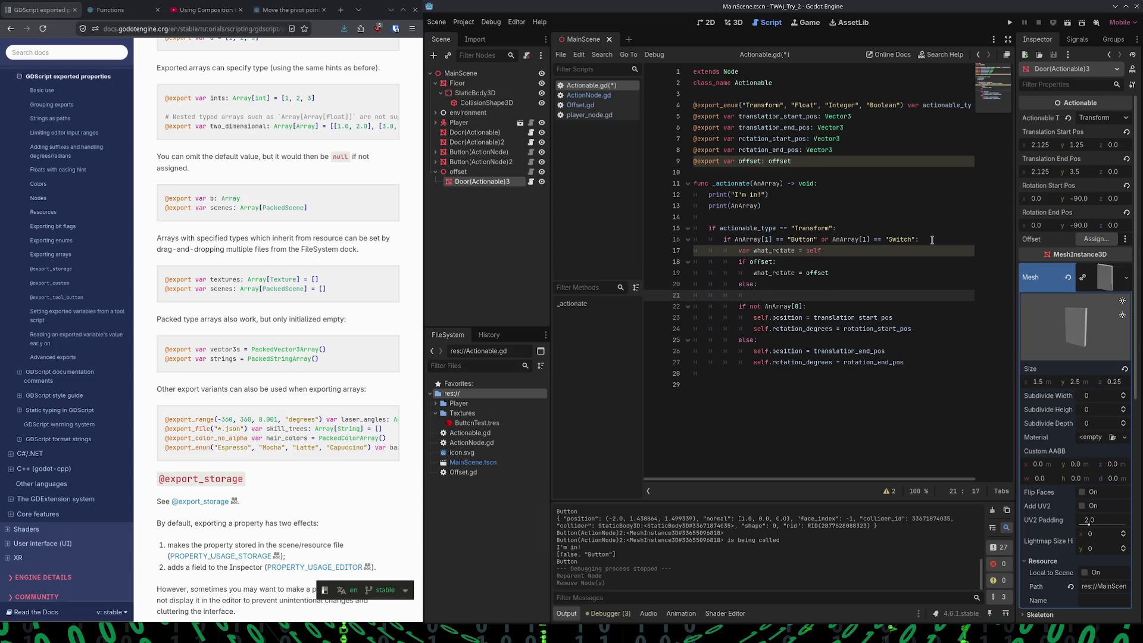
text(w)
key(Return)
text(= self)
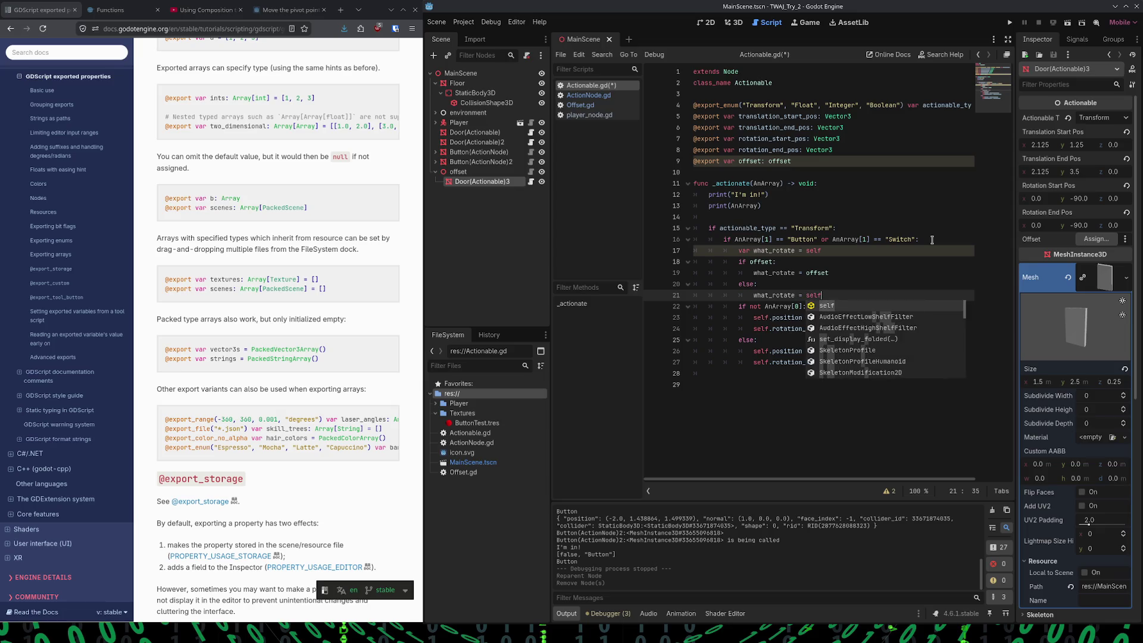
key(Return)
click(847, 253)
key(BackSpace)
key(BackSpace)
key(BackSpace)
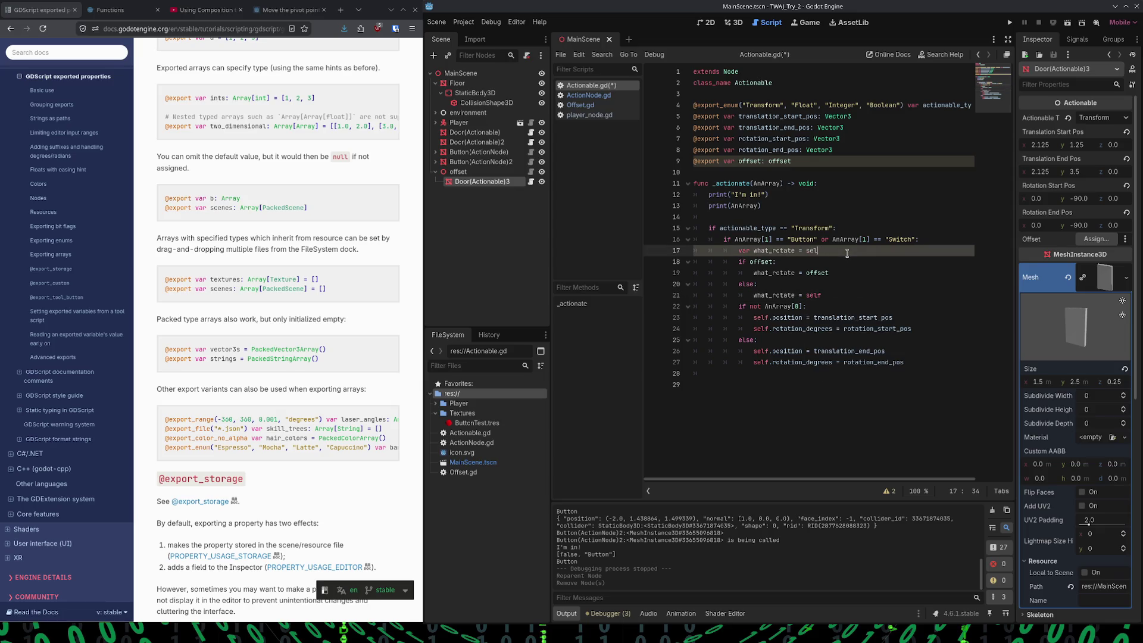
key(ctrl+s)
Replace self with what_rotate on the start and end rotation_degrees lines, and save
click(860, 306)
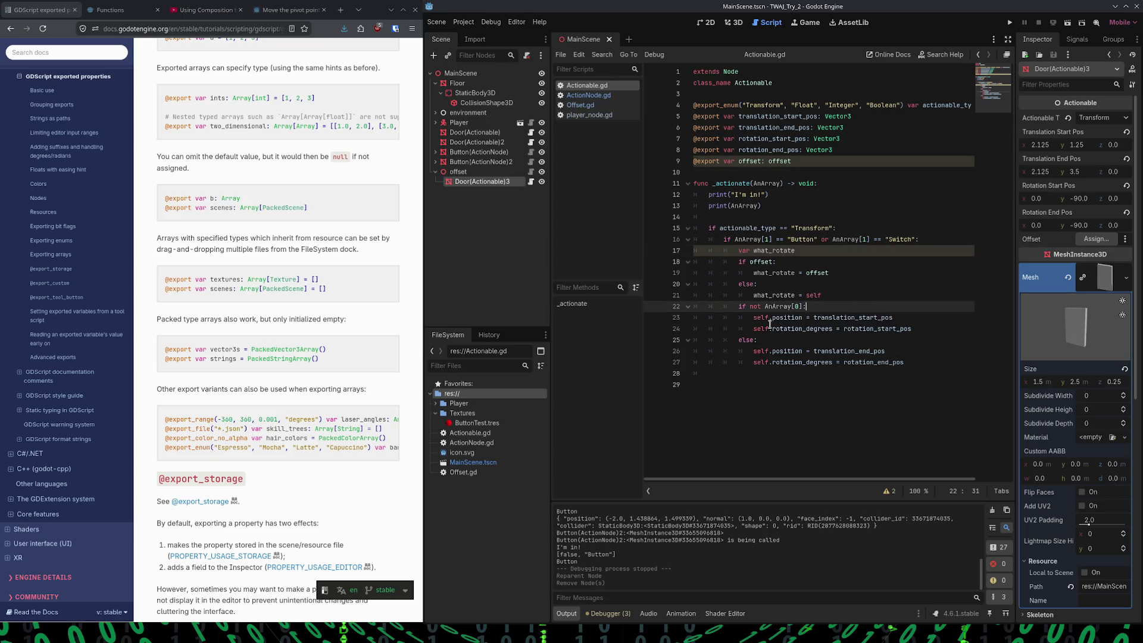
drag(770, 327, 753, 328)
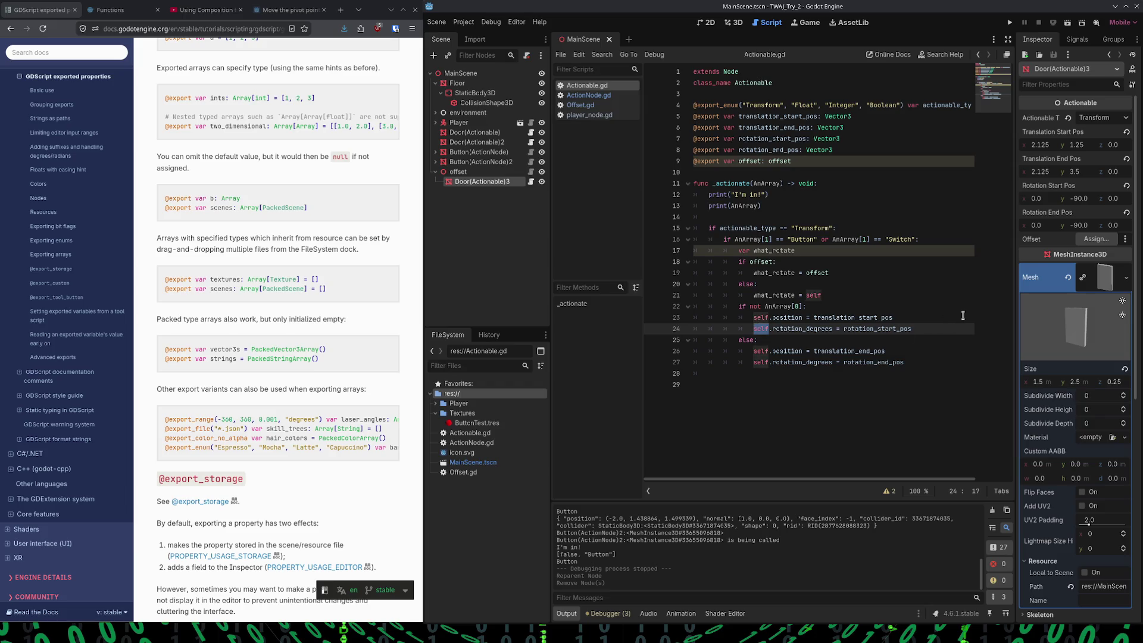
key(BackSpace)
text(what_rotate)
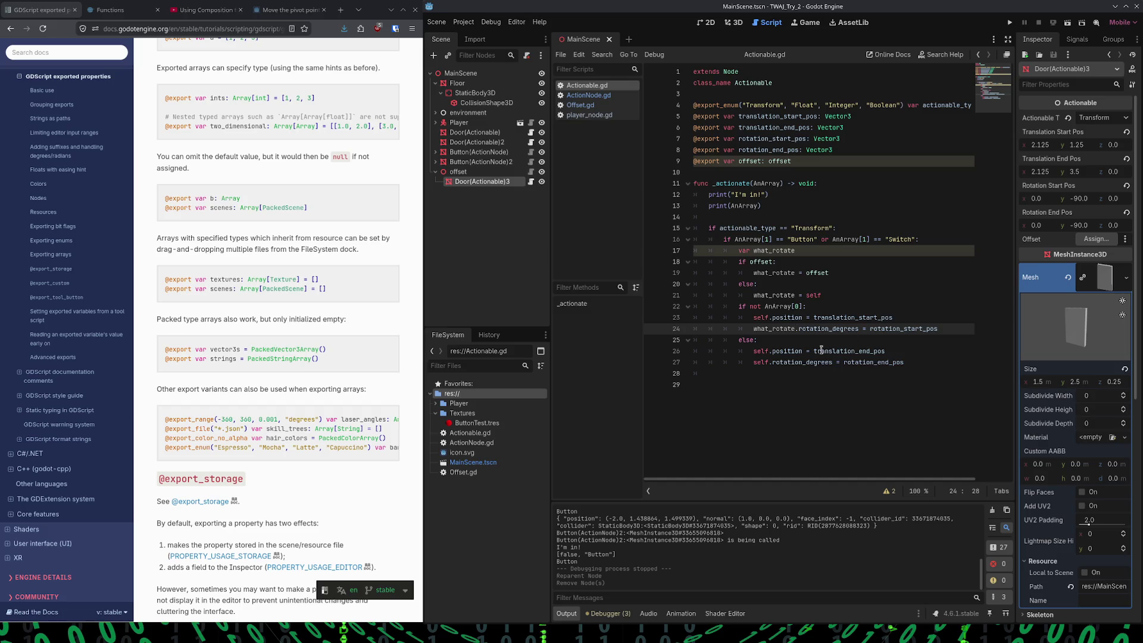
key(Down)
key(Down)
key(Down)
key(Left)
key(Left)
key(Left)
key(BackSpace)
key(BackSpace)
key(BackSpace)
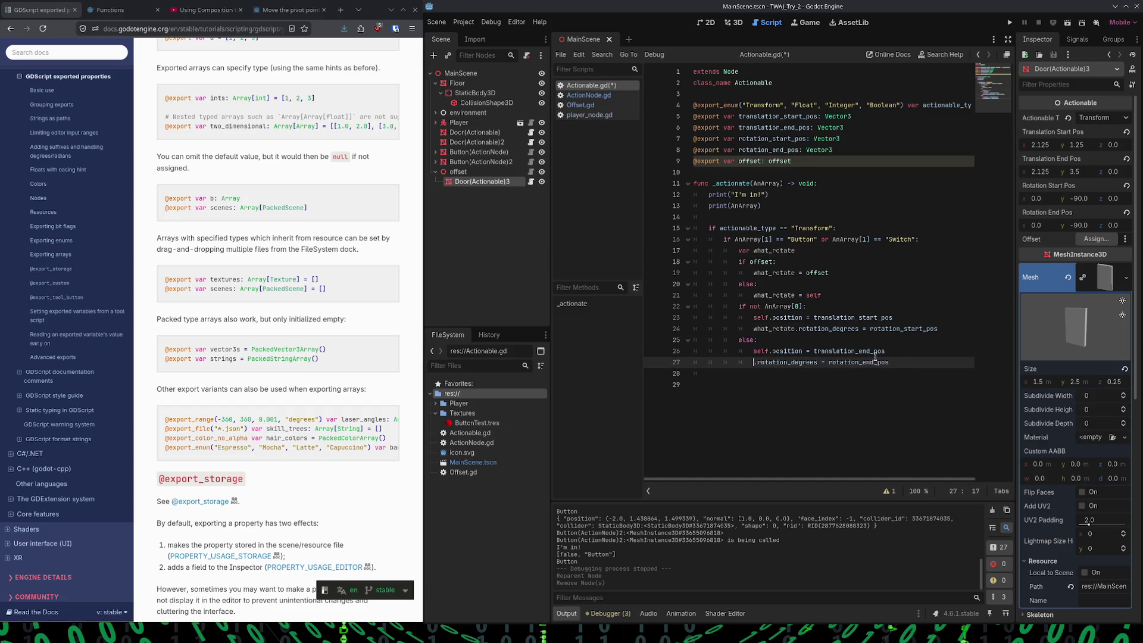
text(what_rotate)
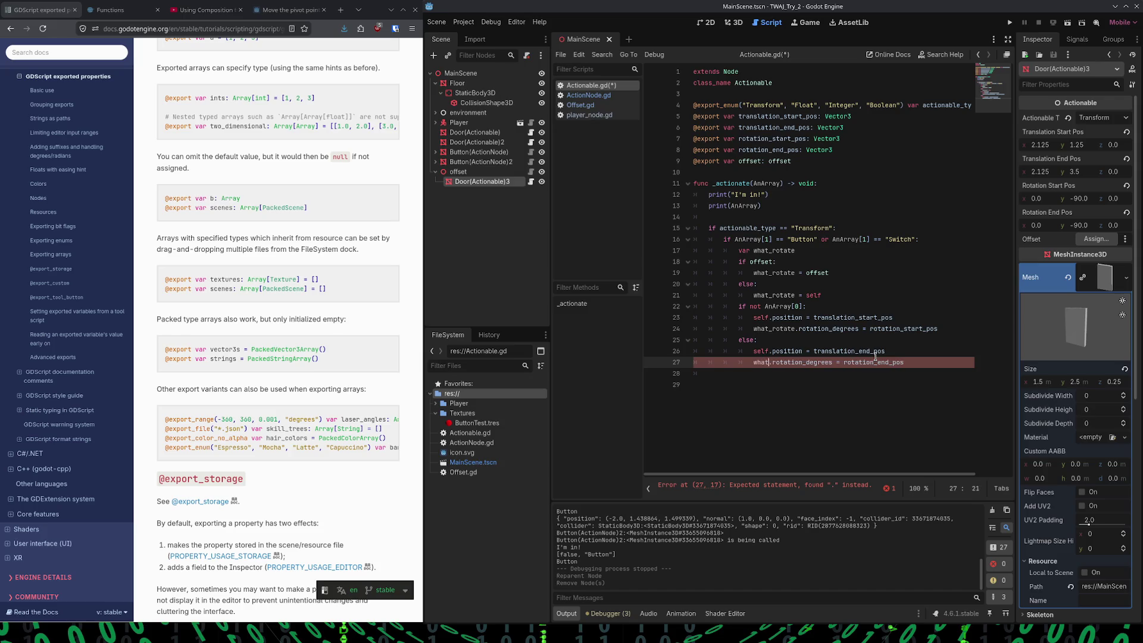
key(ctrl+s)
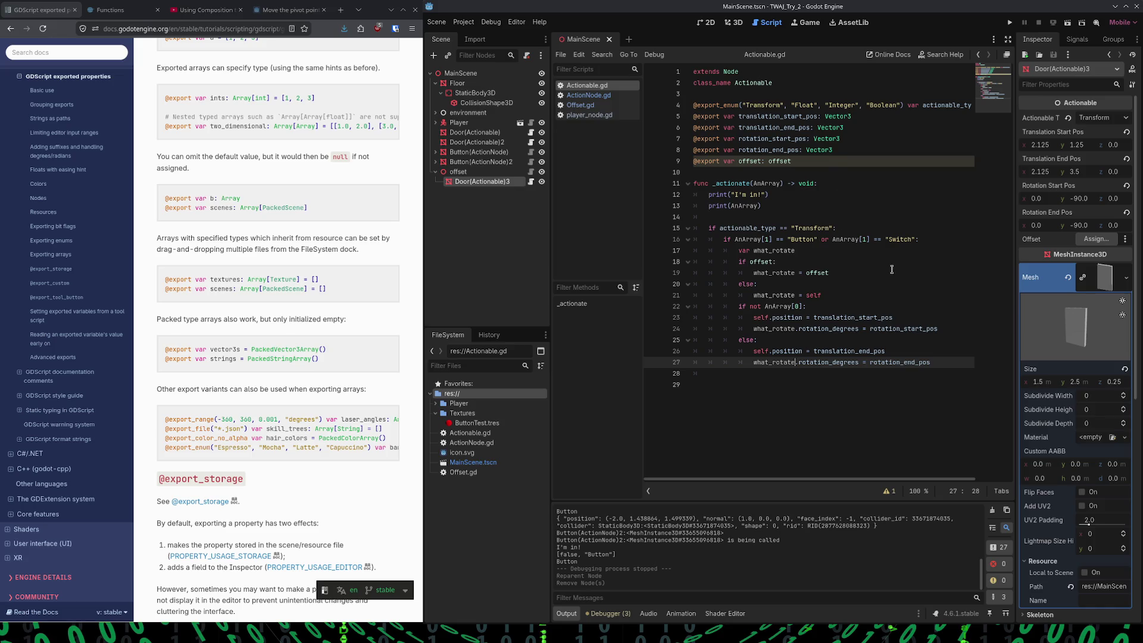
Play-test the offset-based door rotation, then stop the game
click(1010, 22)
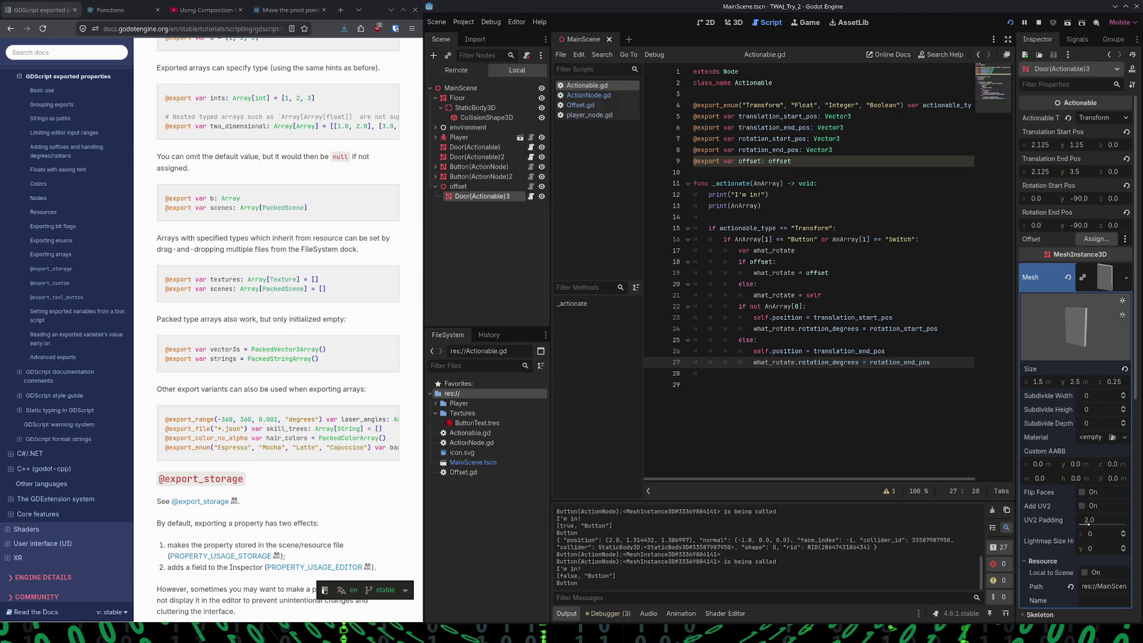
key(F8)
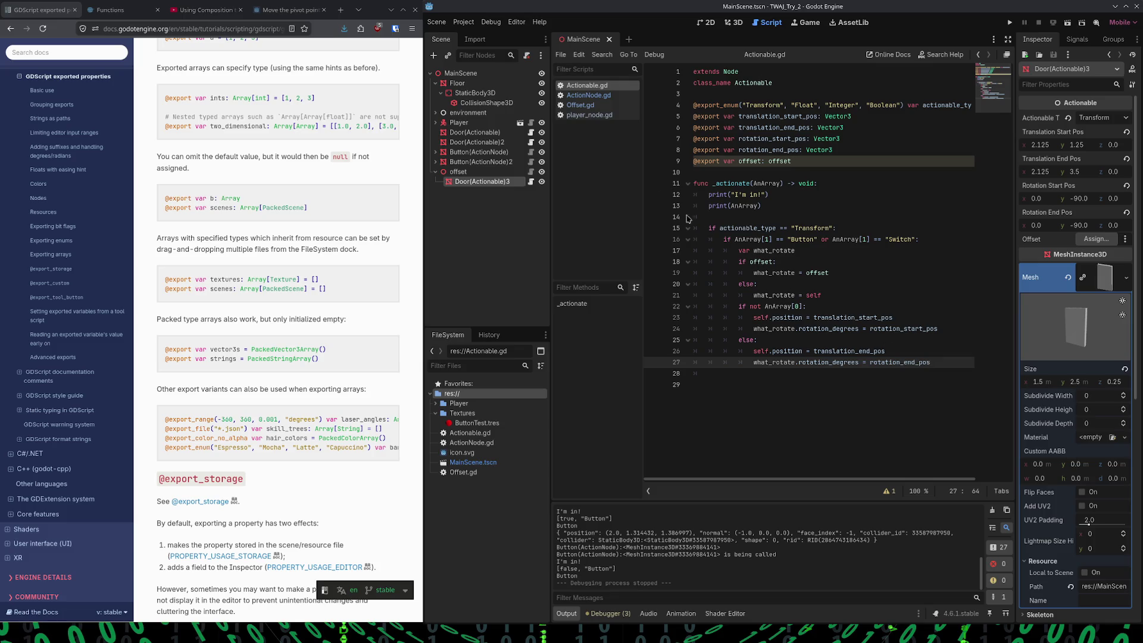
click(732, 24)
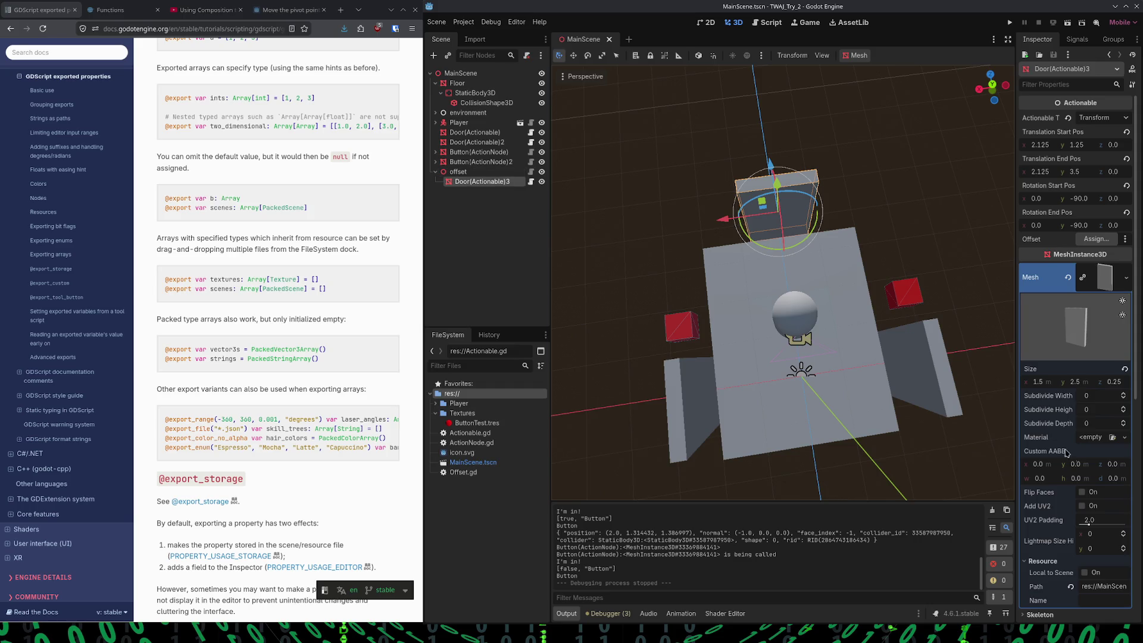
Test-swing the third door by rotating its offset node, then undo the rotation
scroll(1063, 447, down, 5)
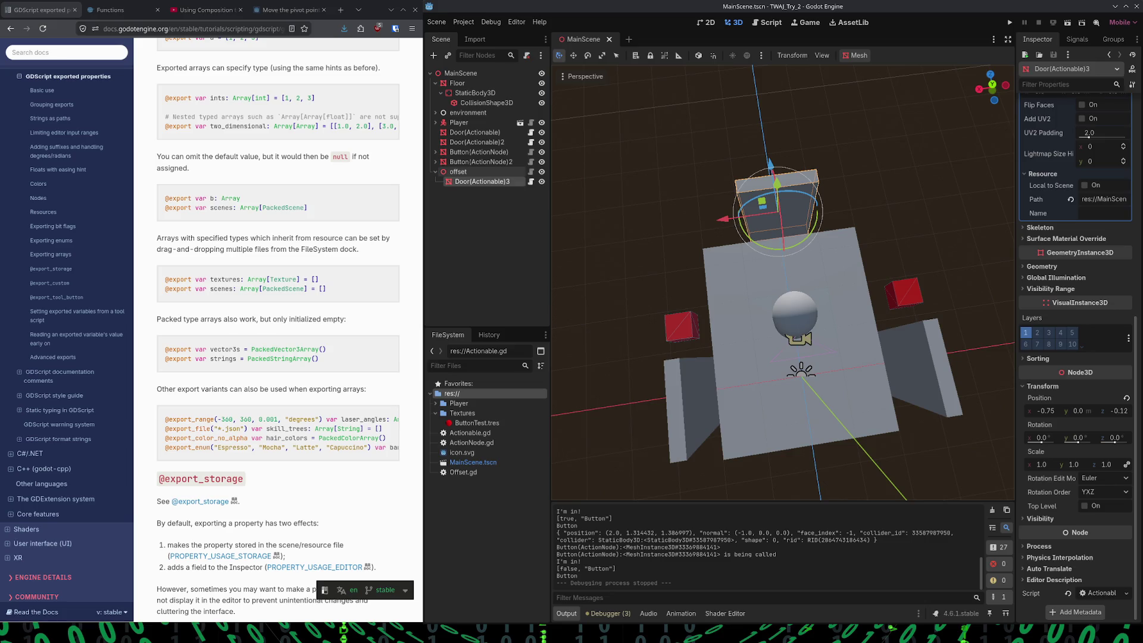
click(466, 175)
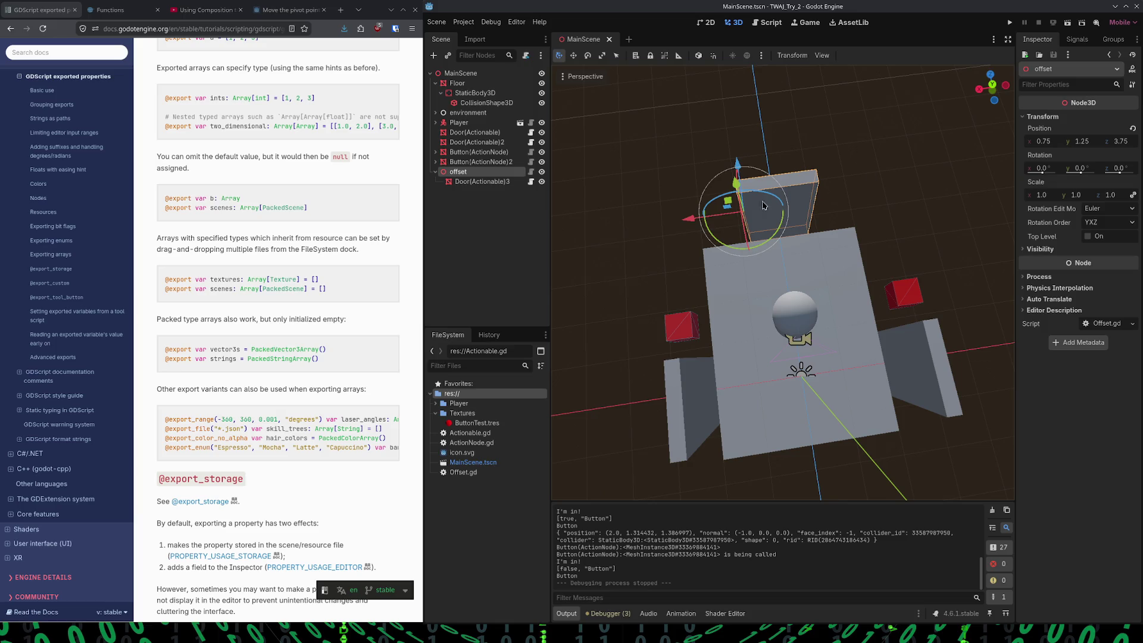
drag(718, 242, 669, 228)
click(472, 183)
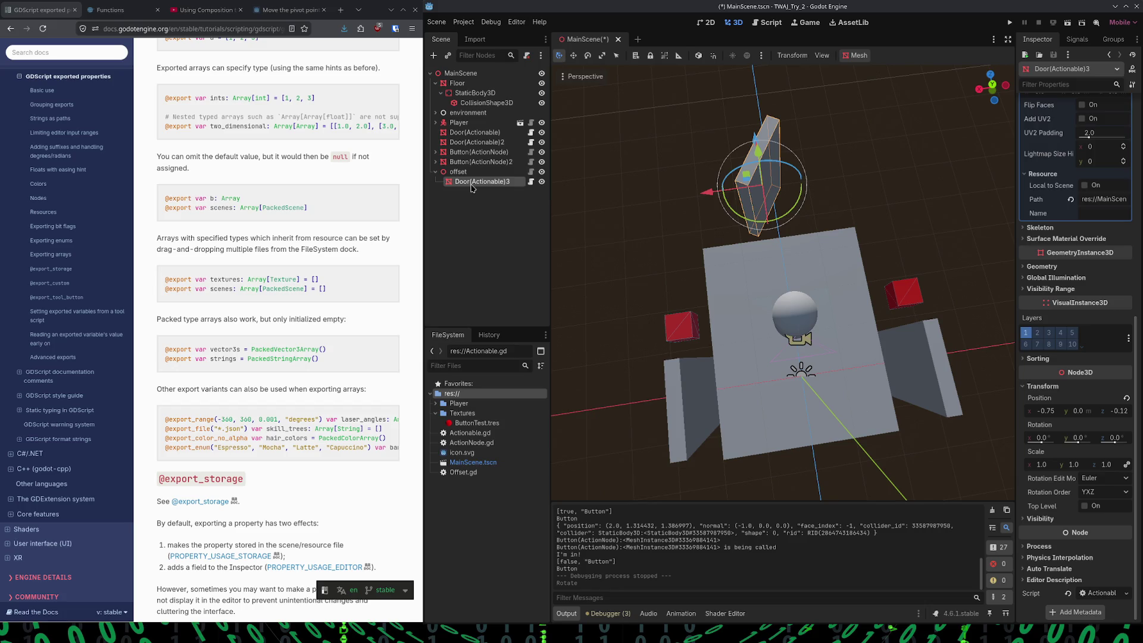
click(480, 171)
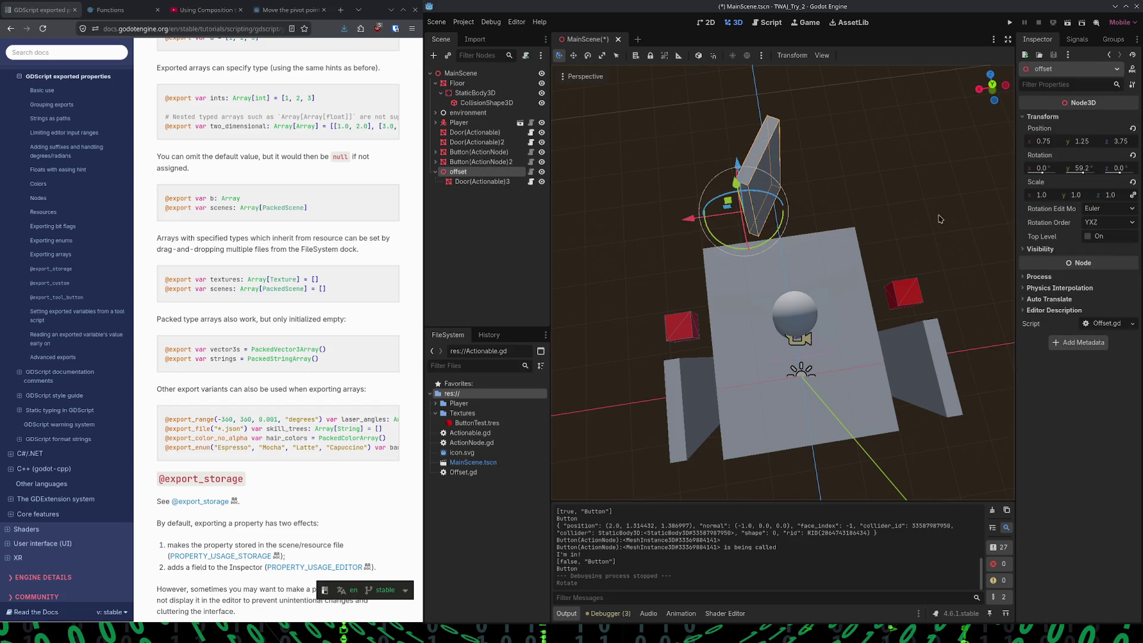
click(952, 192)
key(ctrl+z)
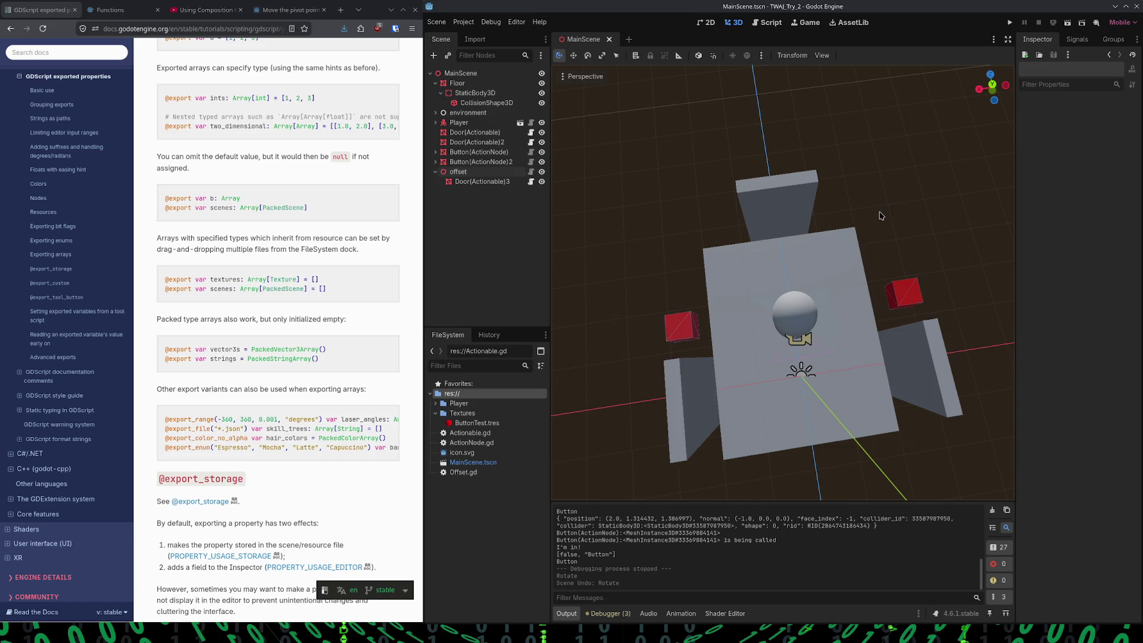
Select Door(Actionable)3 to show its translation and rotation start/end properties
click(768, 27)
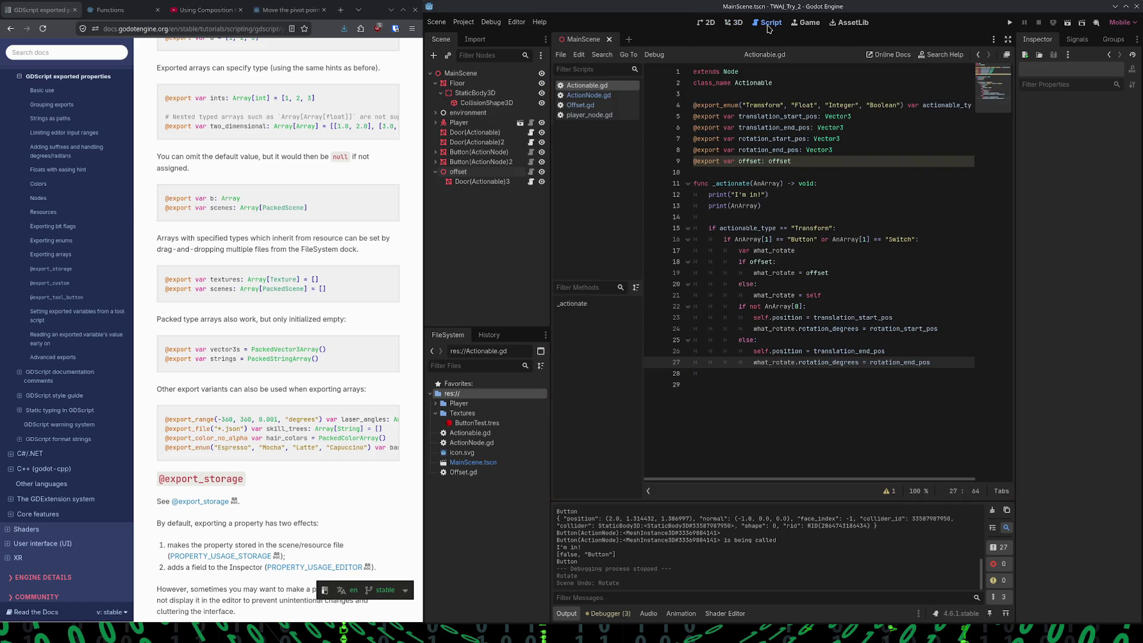
click(483, 182)
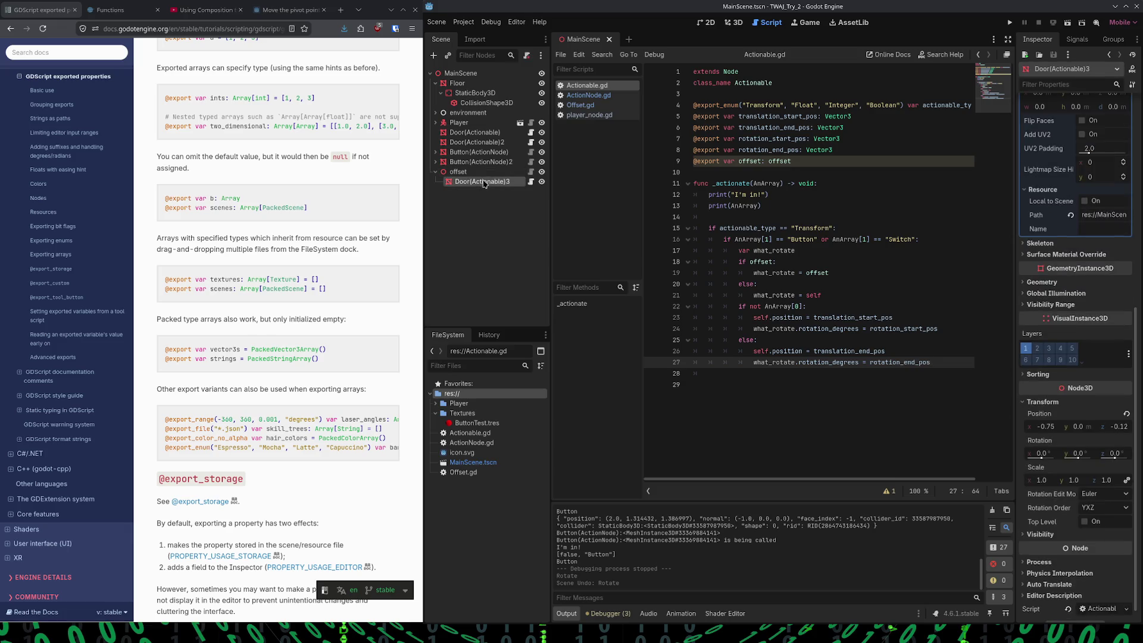
click(1096, 282)
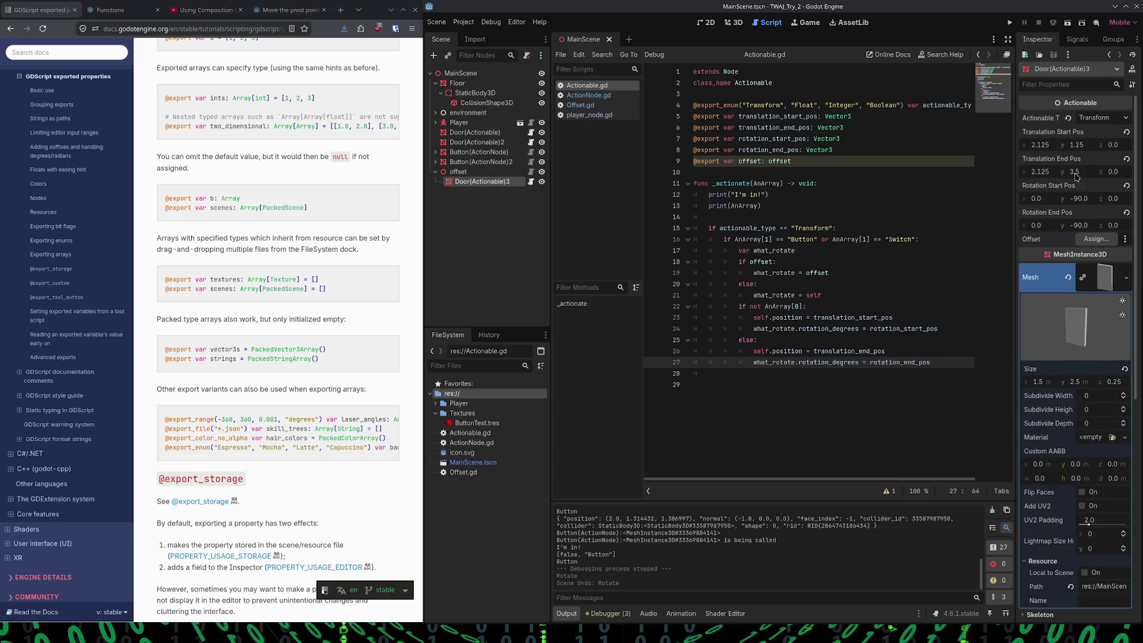
Set the third door's Rotation Start Pos y to 0
click(1079, 199)
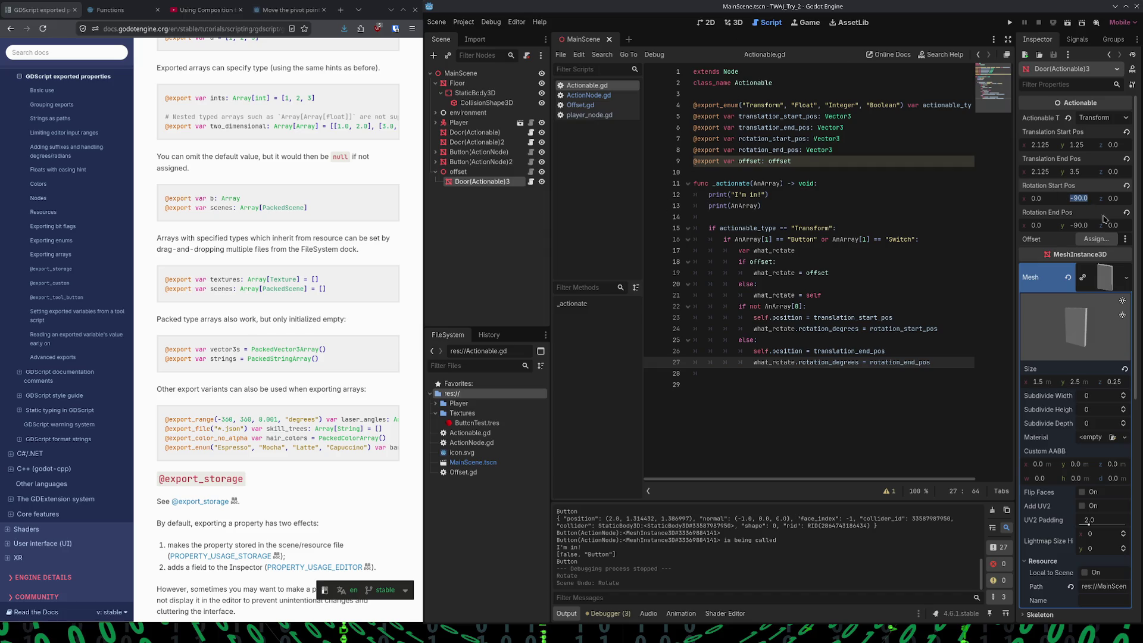
click(736, 26)
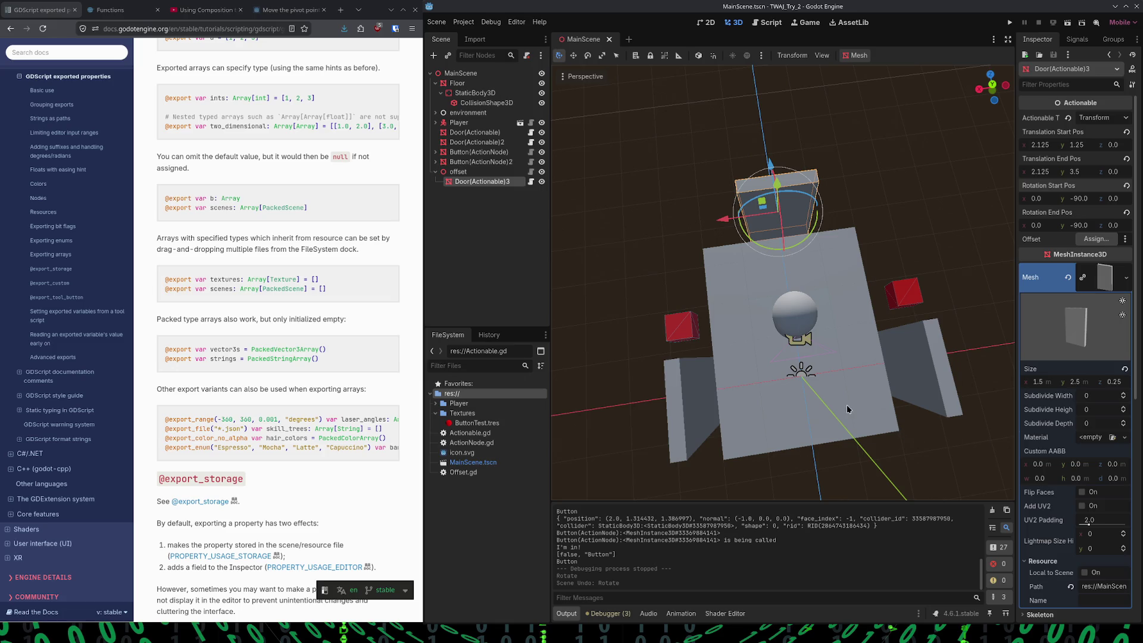
scroll(847, 405, down, 3)
scroll(848, 393, up, 3)
scroll(1102, 493, down, 5)
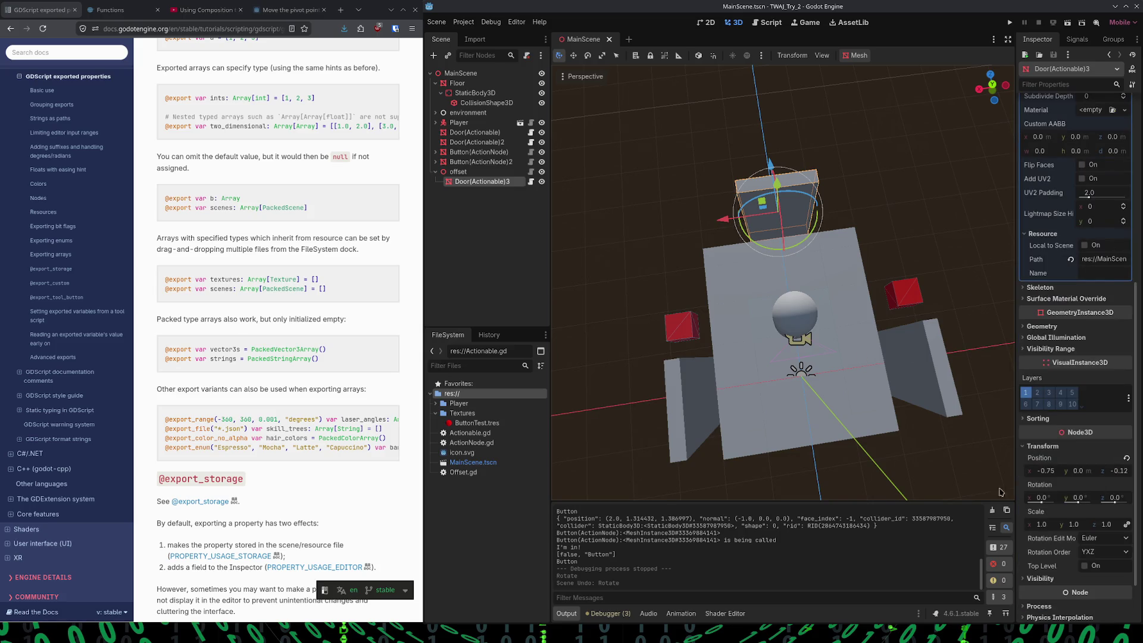
scroll(1025, 336, up, 3)
scroll(1057, 252, up, 2)
click(1085, 203)
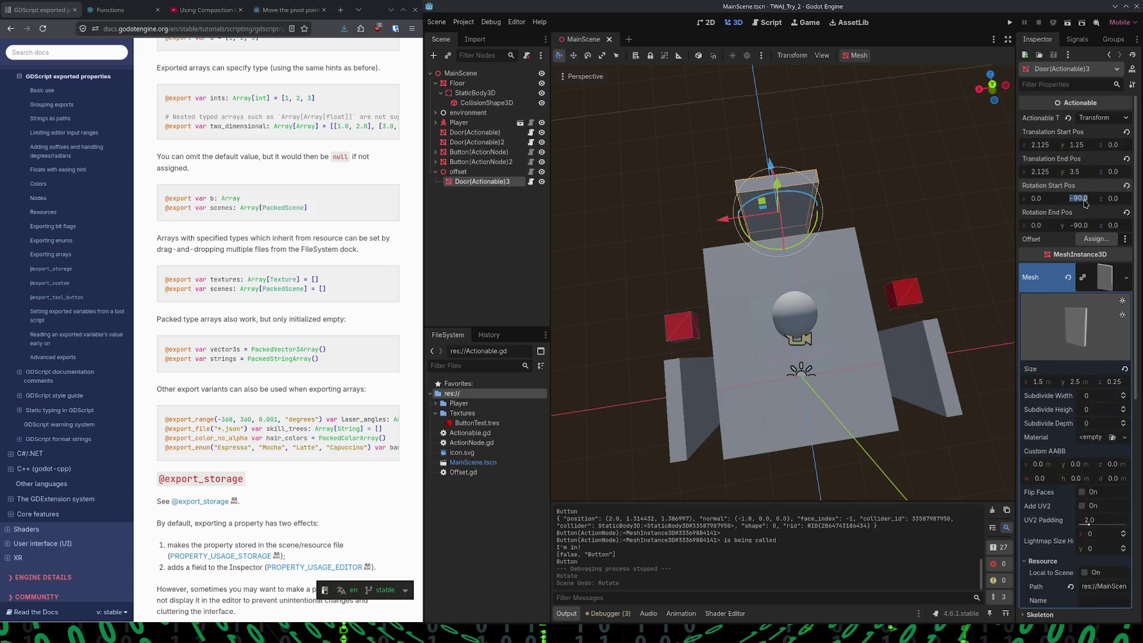
text(0)
click(1086, 226)
text(0)
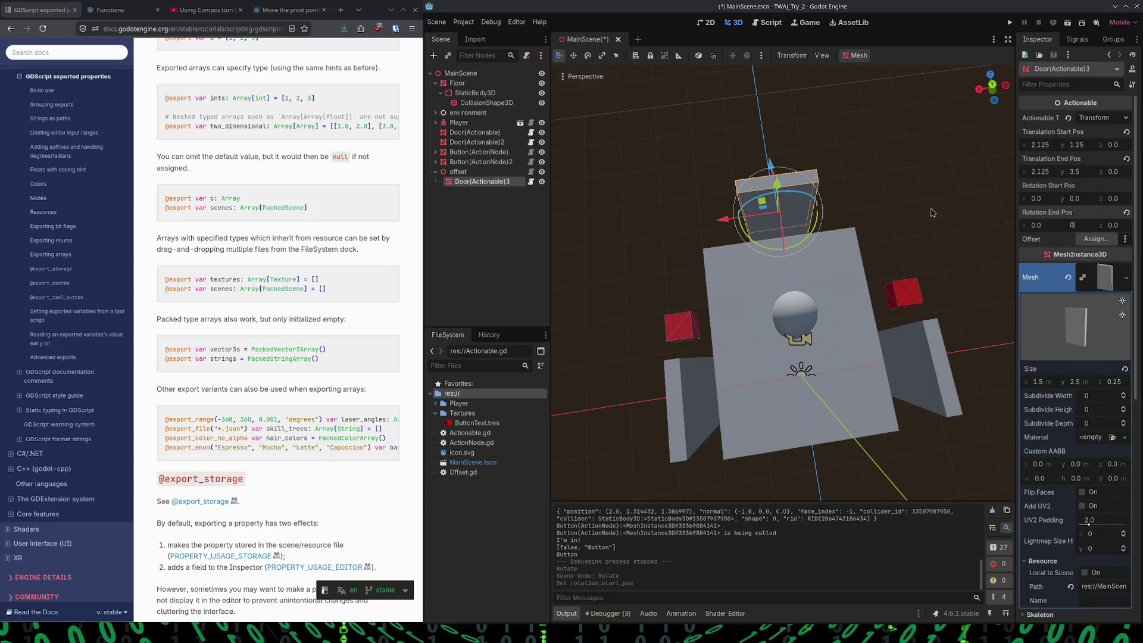
Swing the door around its offset pivot as a test, then undo the rotation
click(458, 171)
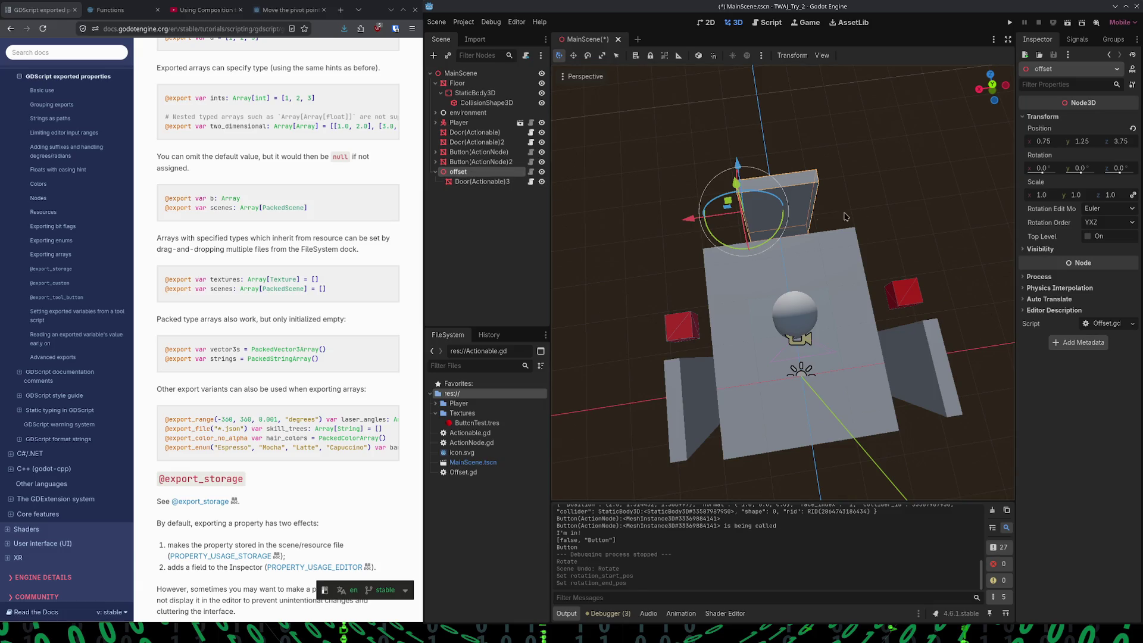
drag(714, 236, 764, 250)
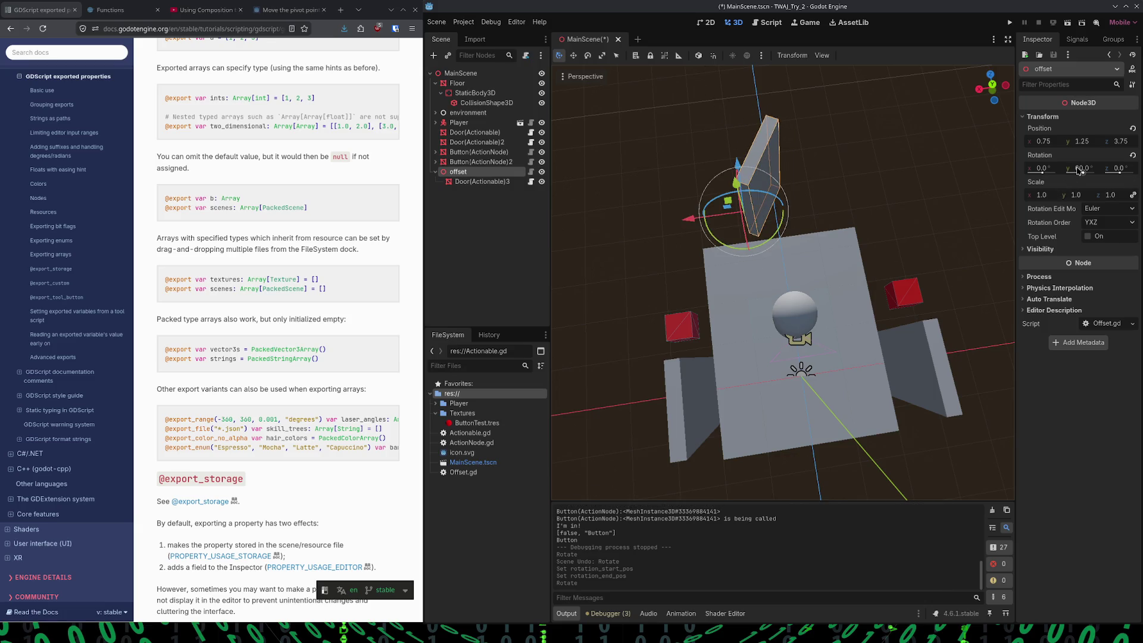
key(ctrl+z)
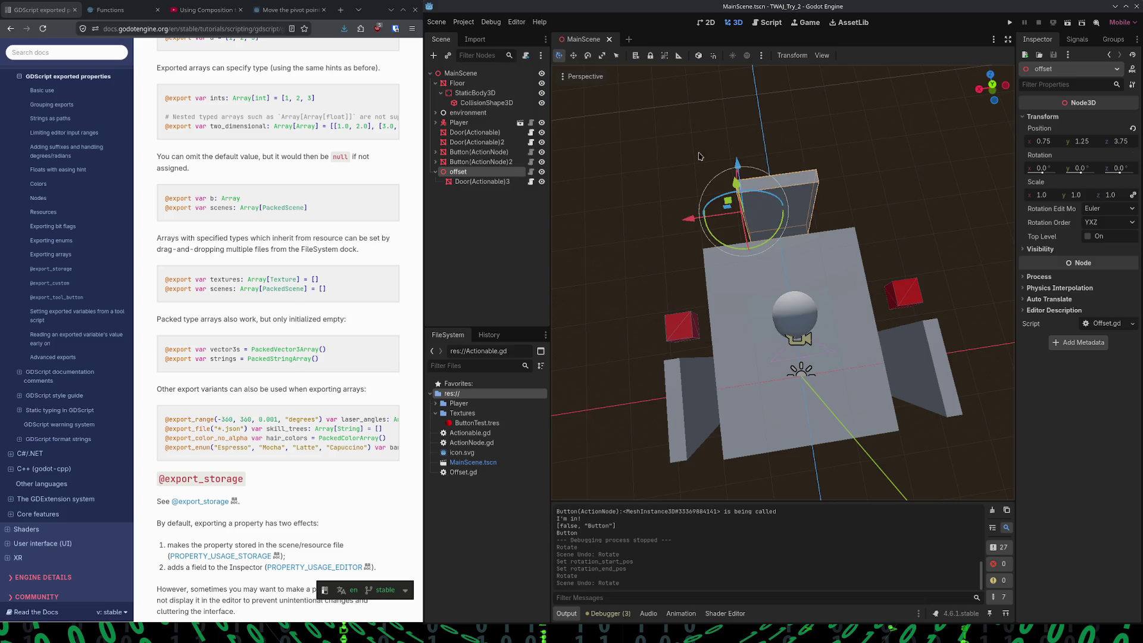
click(773, 215)
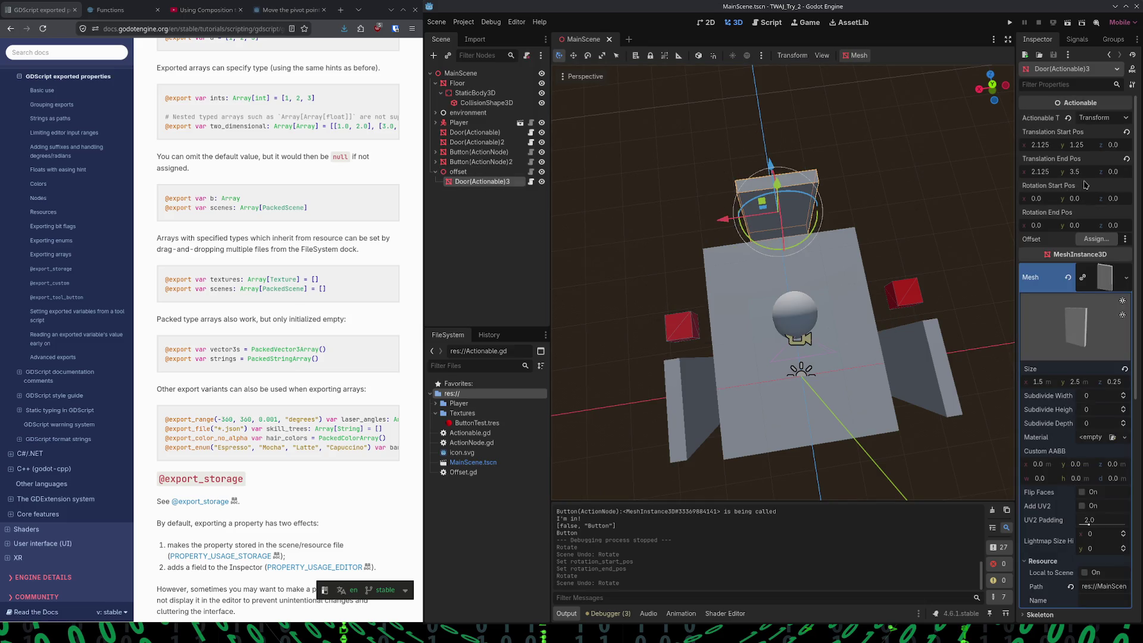
click(531, 181)
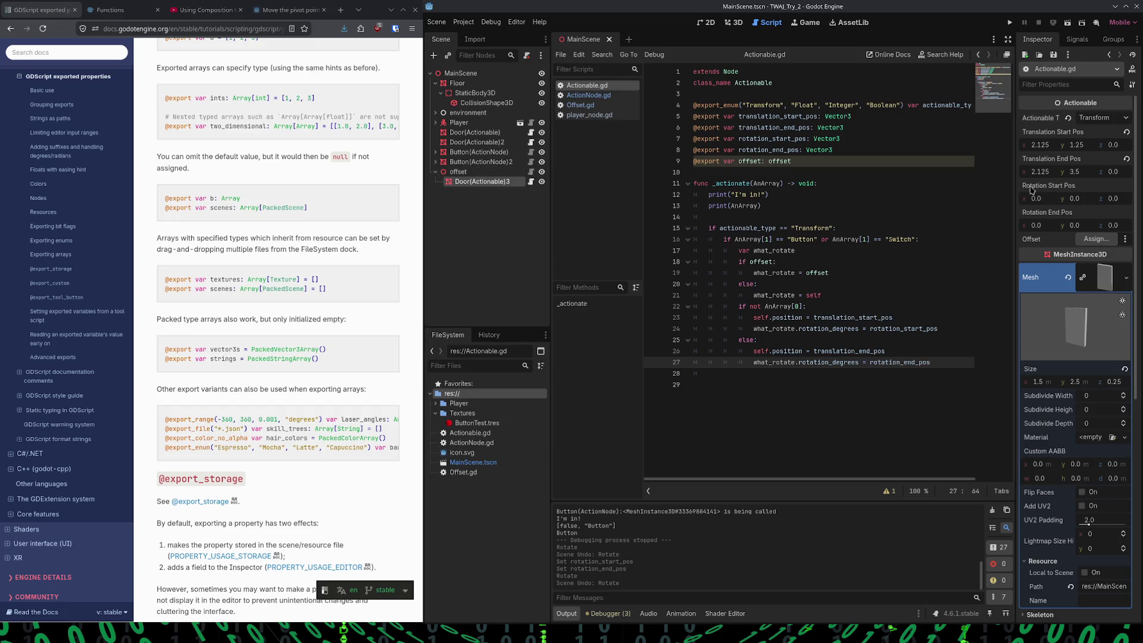
Set the door's Rotation End Pos y to 60 degrees
click(1081, 200)
click(1088, 225)
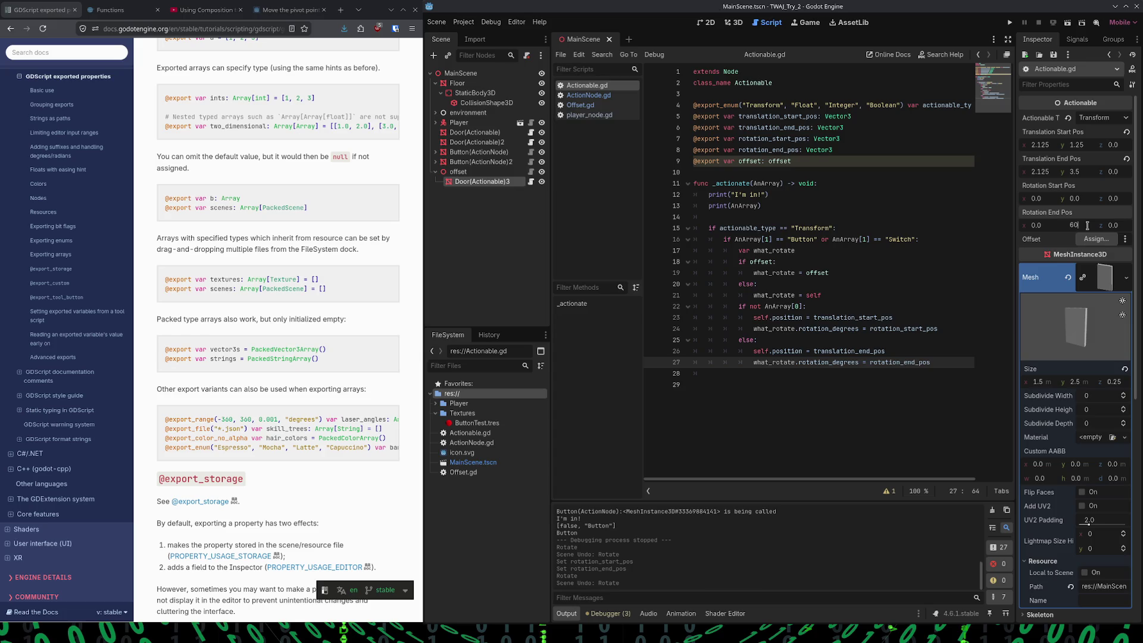
key(Return)
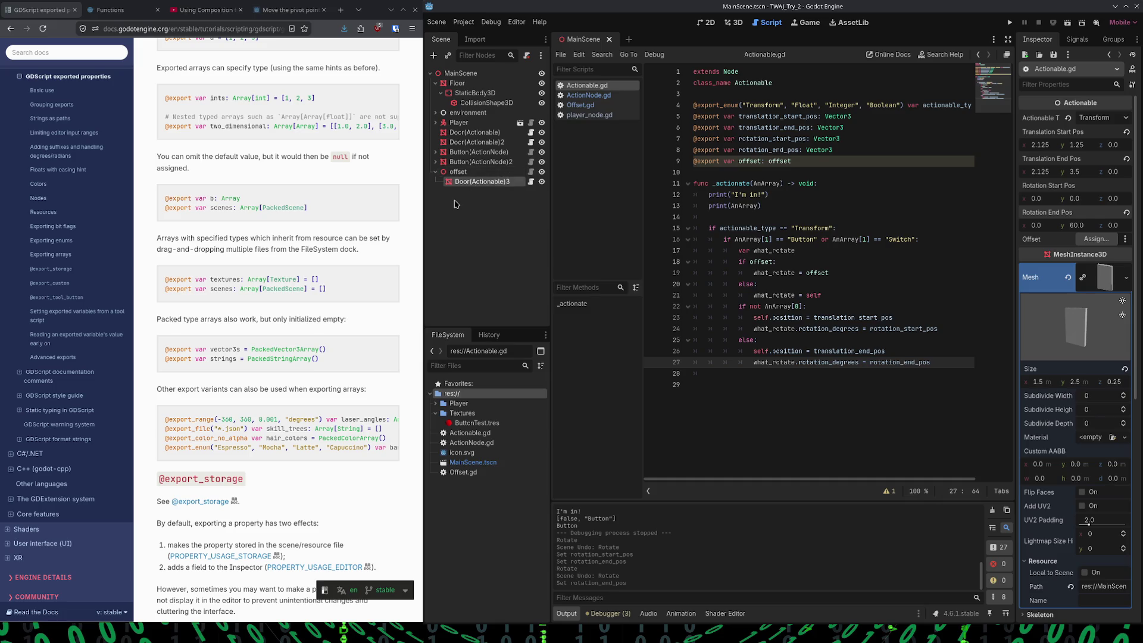
click(467, 73)
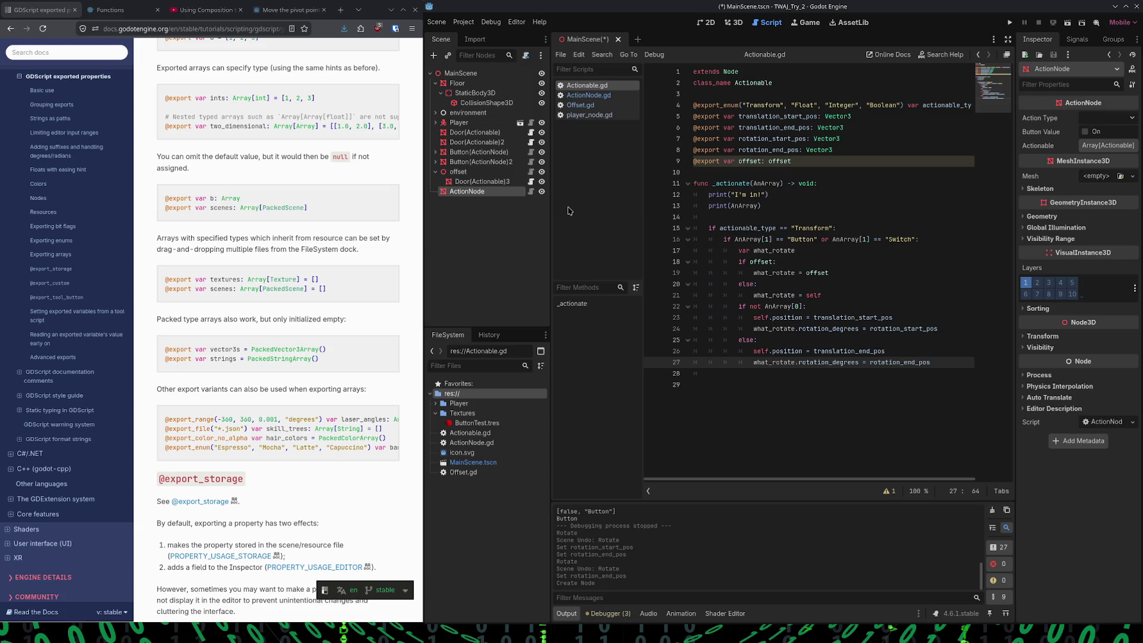
Name the new node Location(ActionNode) and put the door into its one-element Actionable list
key(Return)
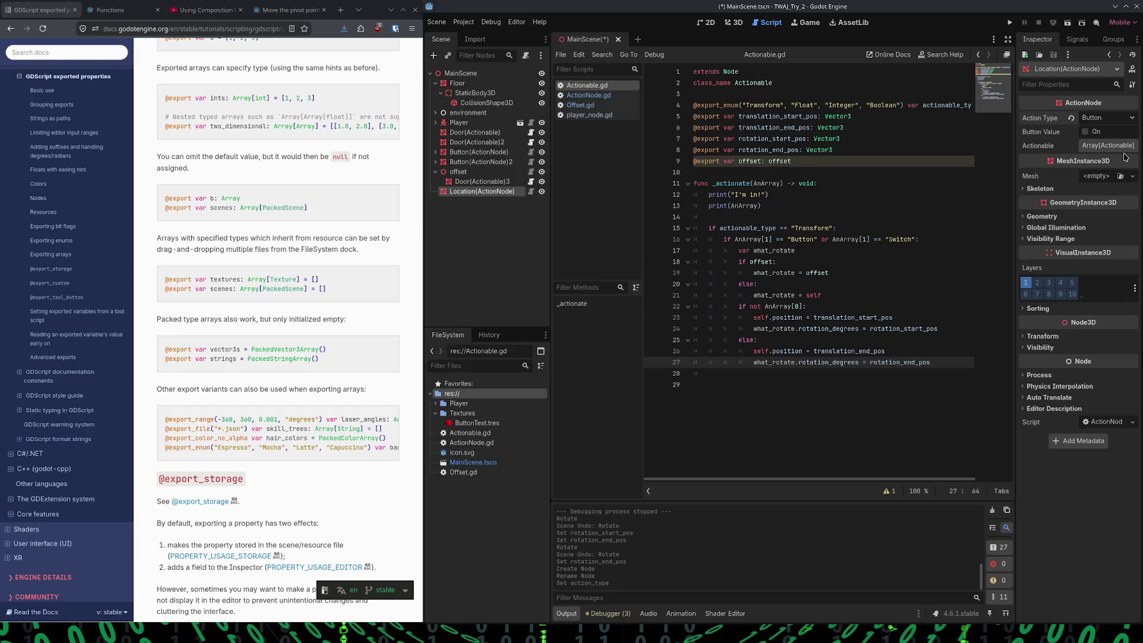
click(1108, 145)
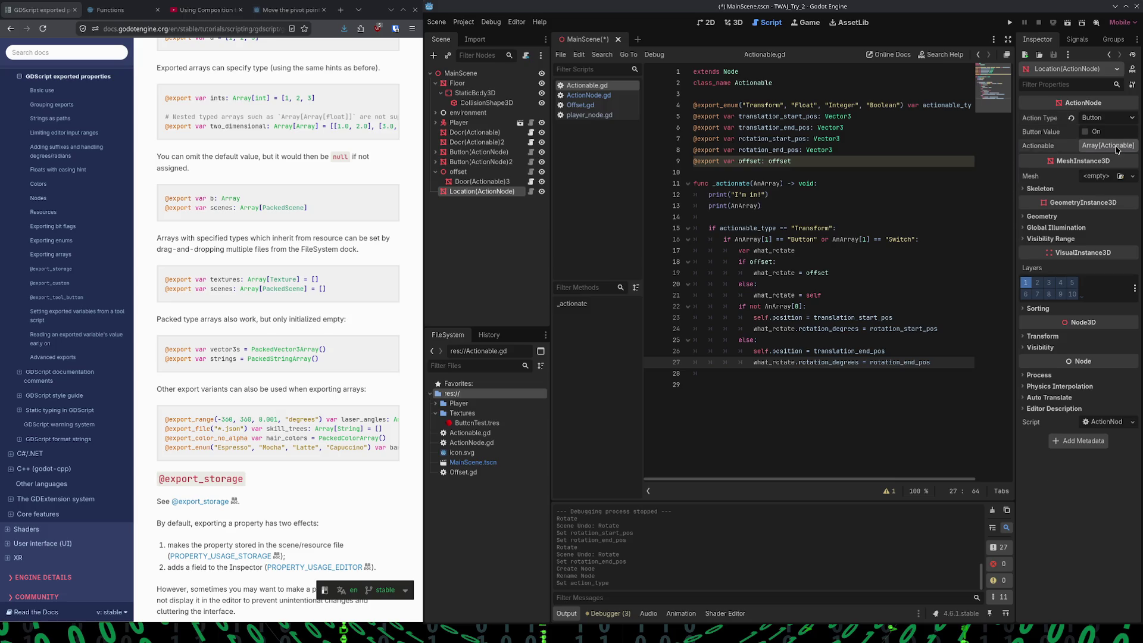
click(1079, 174)
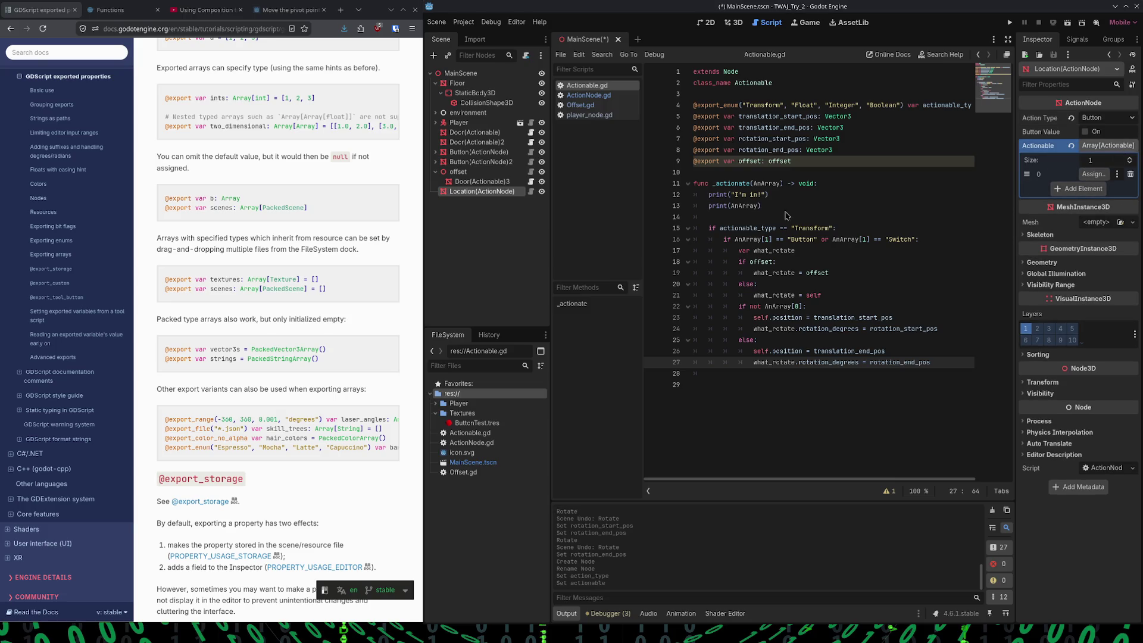
mouse_move(550, 470)
mouse_down()
mouse_move(992, 400)
mouse_move(1095, 226)
mouse_move(1085, 176)
mouse_up()
Save and run the game briefly, then stop it
key(F5)
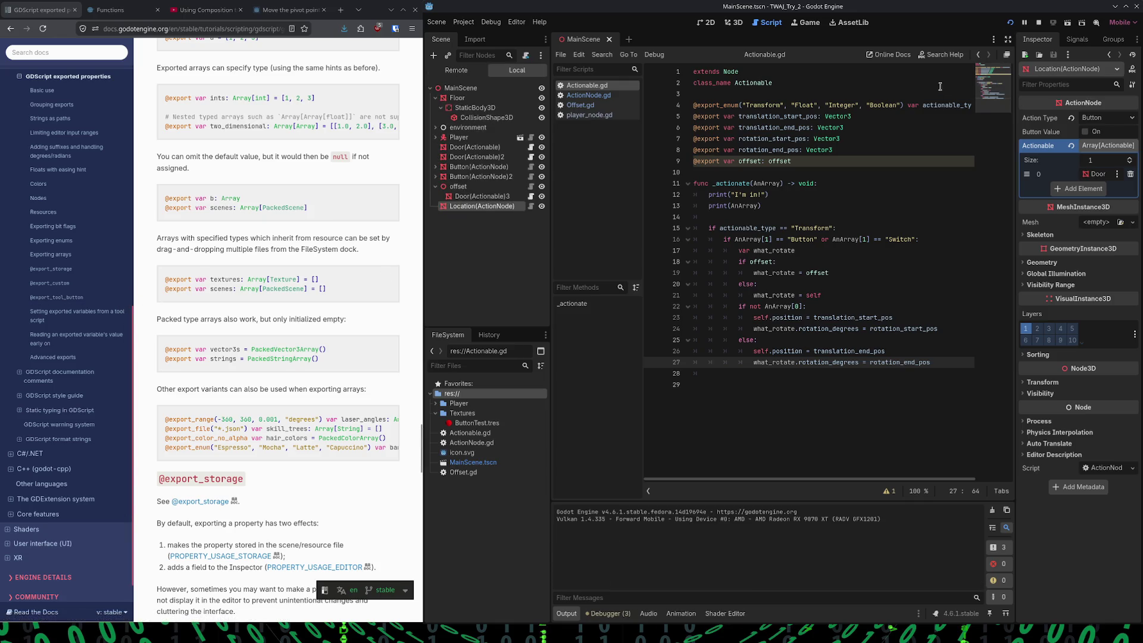
key(F8)
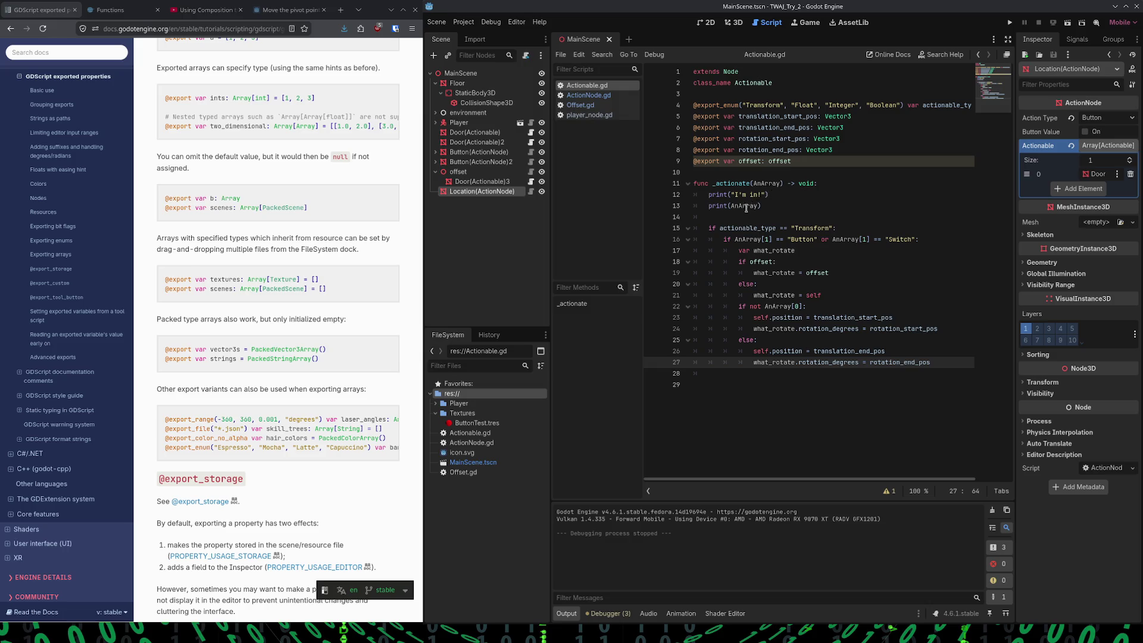
click(458, 122)
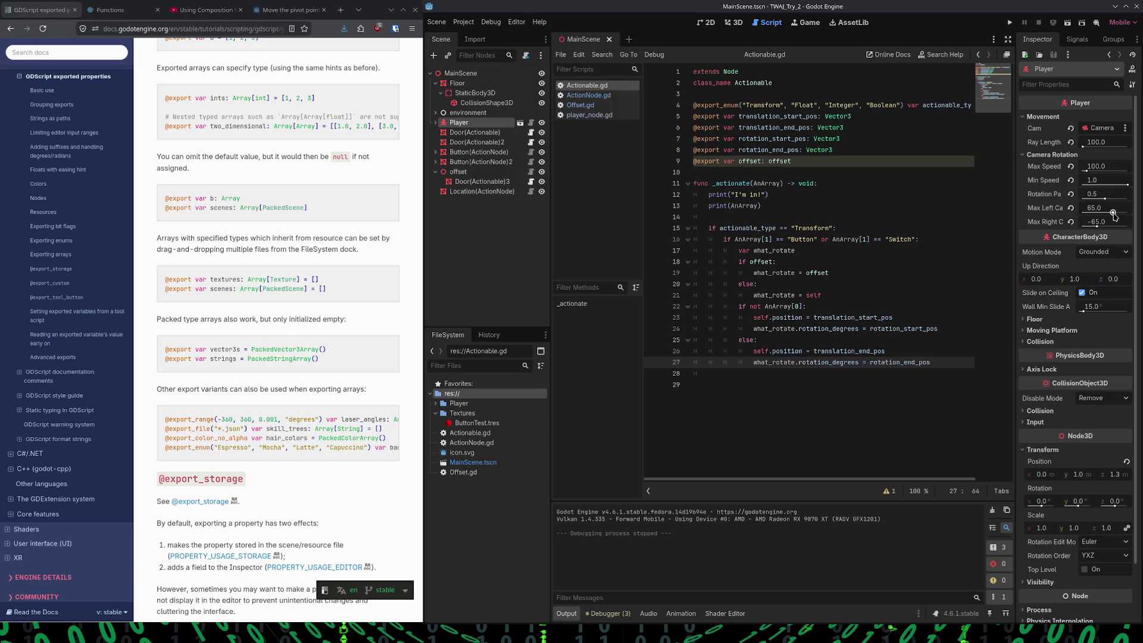
Set the Player's Max Left Camera Rotation to 179 and Max Right to -179, then save and run
click(1102, 208)
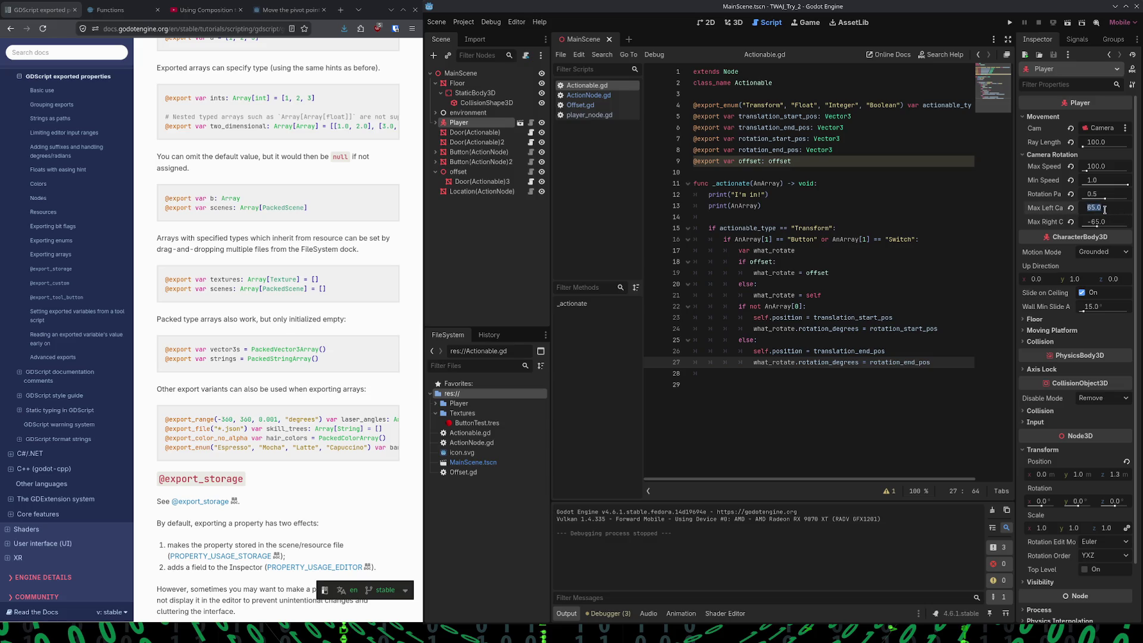
text(179)
click(1112, 222)
text(-)
key(Return)
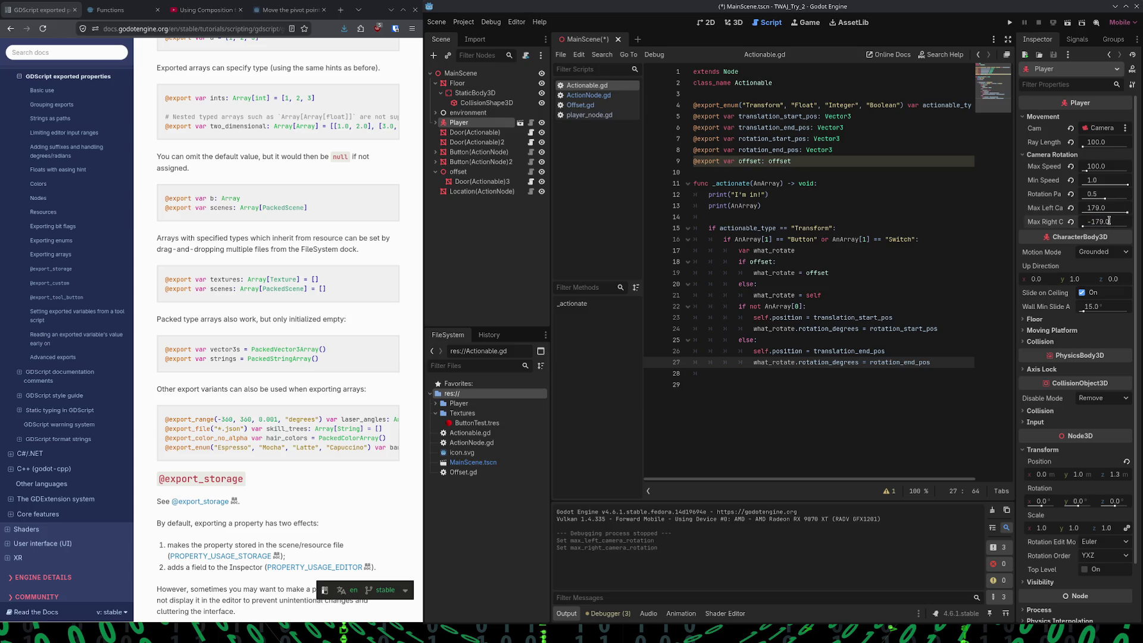
click(1010, 22)
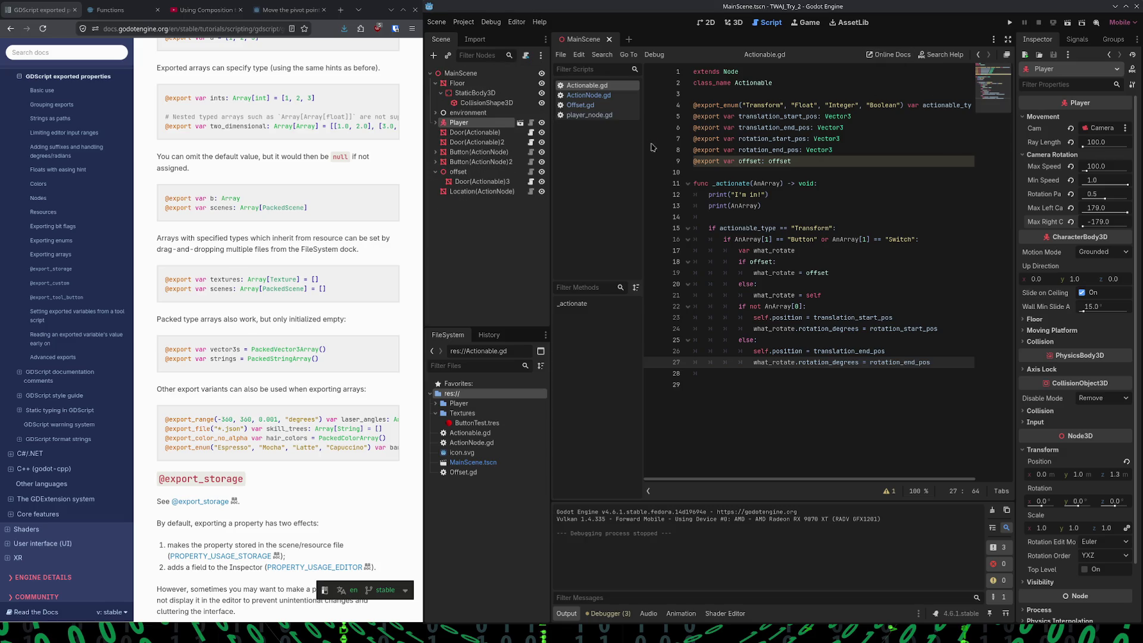
click(500, 194)
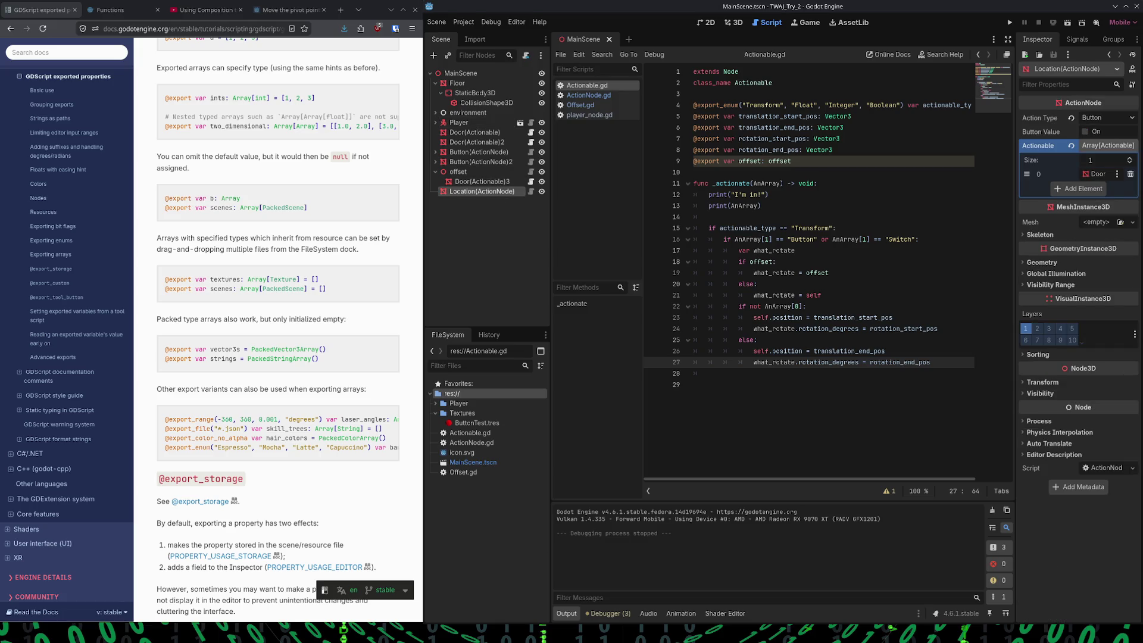
Show the 3D scene view with Location(ActionNode) selected
click(735, 24)
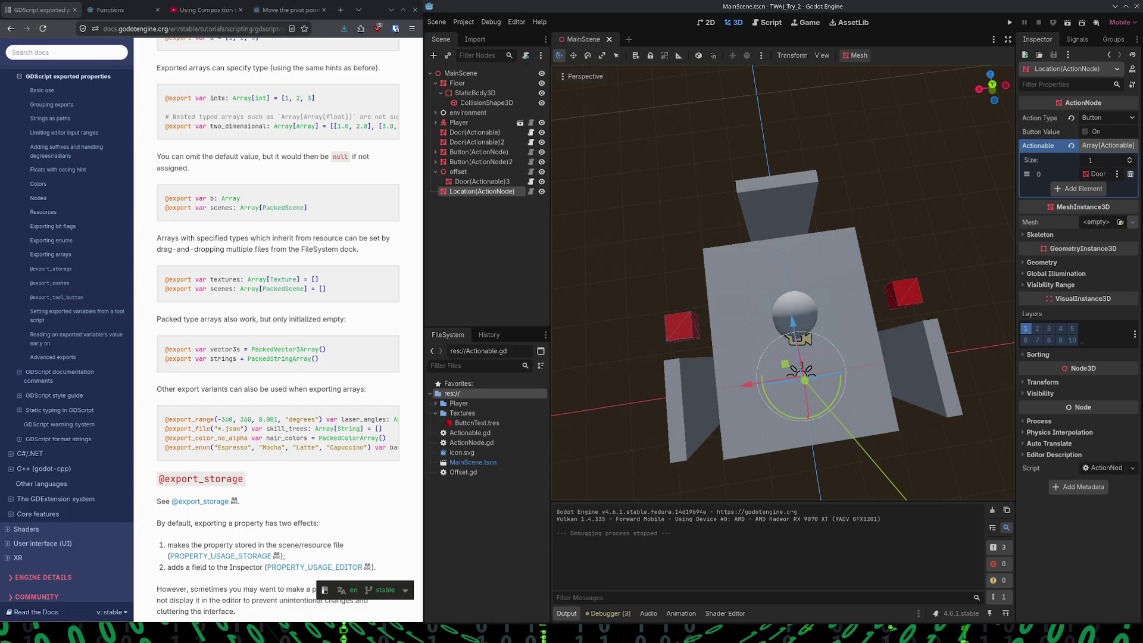
Assign a BoxMesh to the Location node and set its width to 1.5 m
mouse_move(762, 383)
mouse_down()
mouse_move(764, 277)
mouse_move(732, 309)
mouse_up()
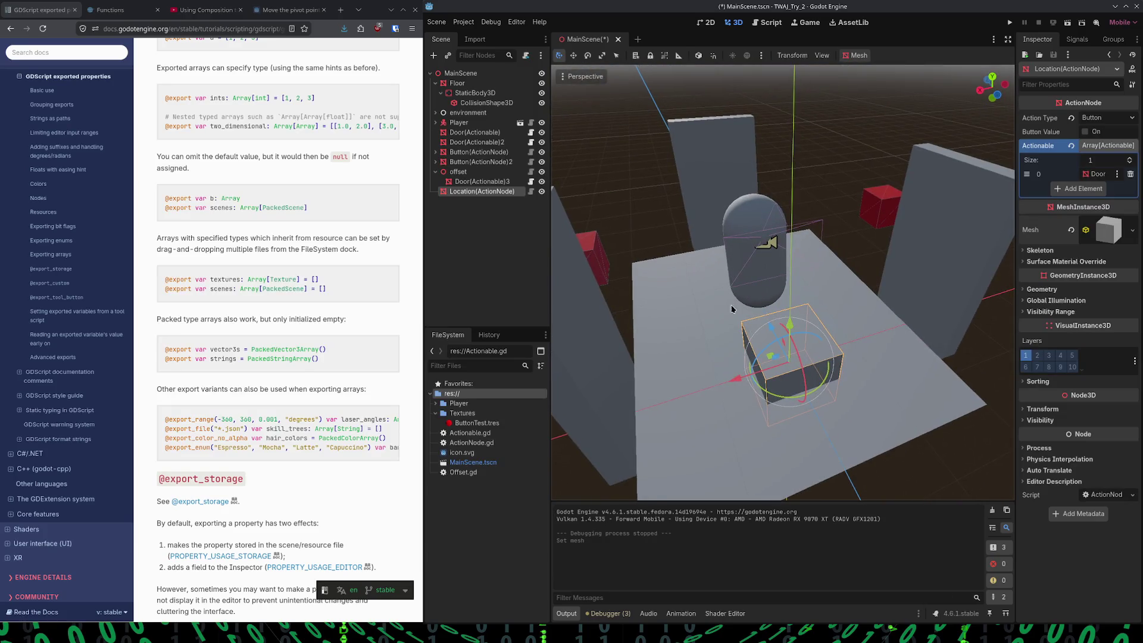
click(1118, 239)
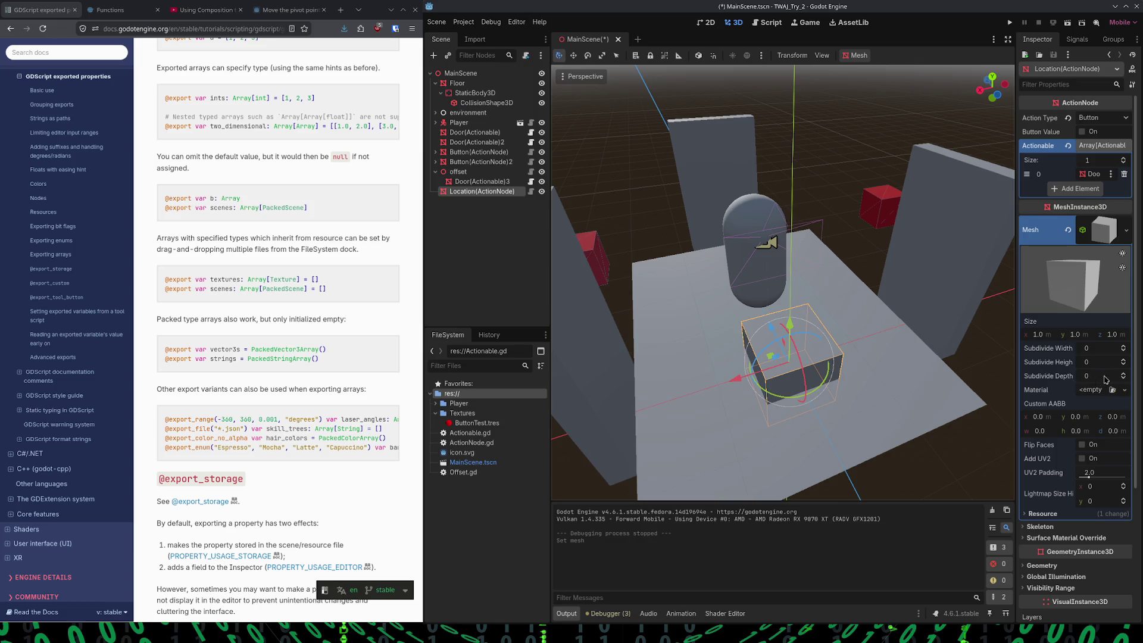
mouse_move(843, 367)
mouse_down()
mouse_move(842, 309)
mouse_move(843, 333)
mouse_up()
click(496, 182)
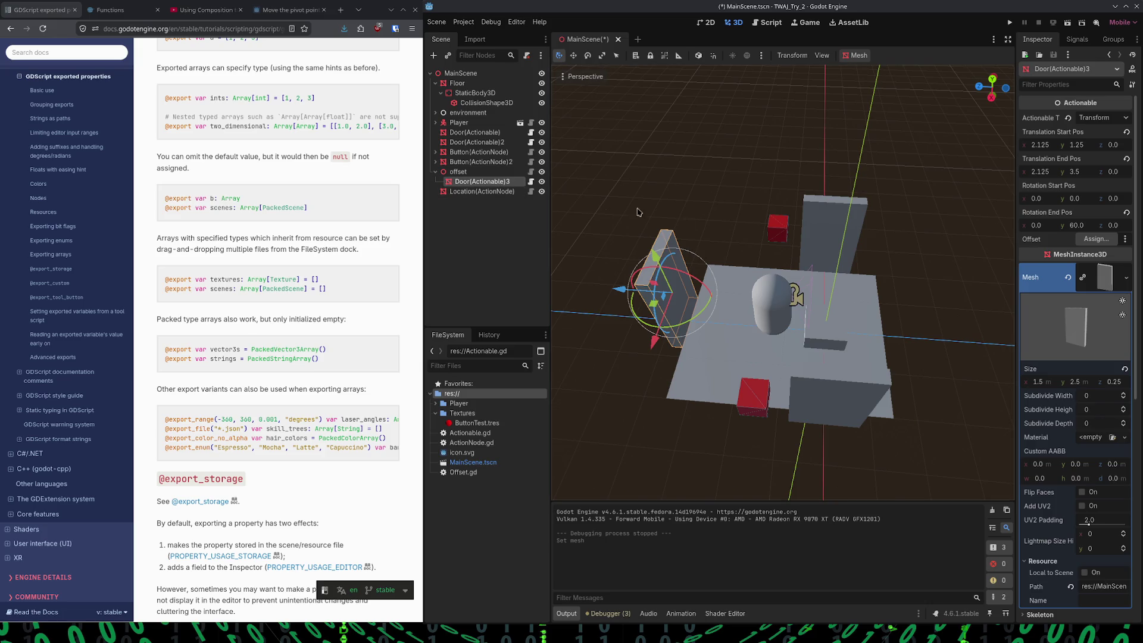
click(499, 191)
click(1038, 334)
text(1.5)
key(Return)
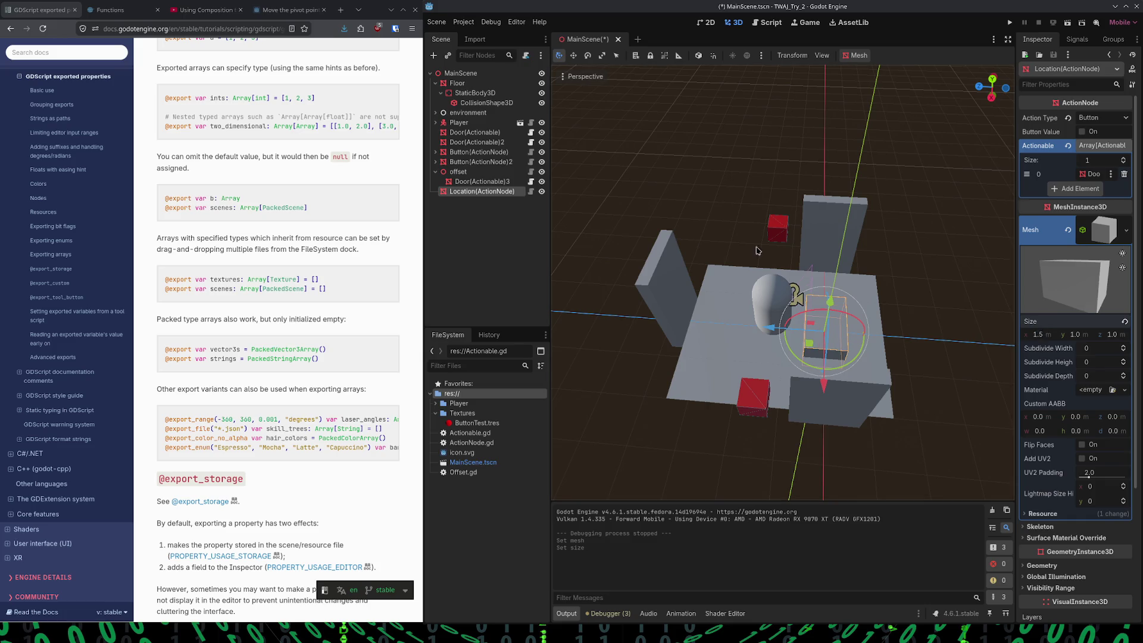
Set the box mesh height to 2.5 m and depth to 0.25 m
click(486, 181)
click(494, 193)
click(1076, 335)
text(2.5)
key(Return)
click(1111, 335)
text(5)
key(Return)
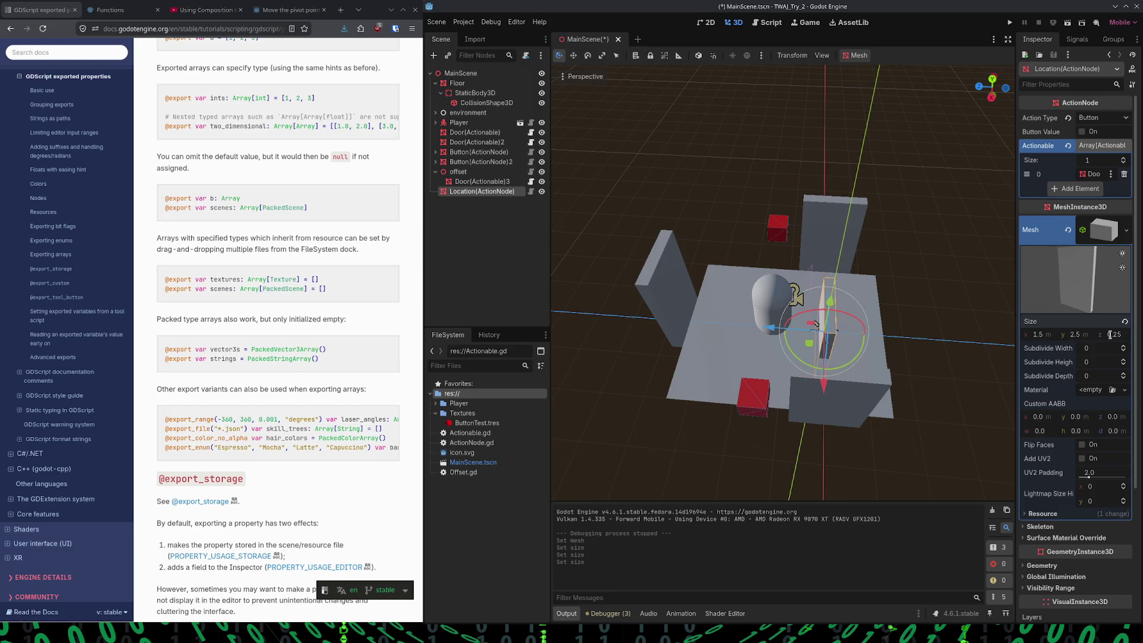
drag(798, 357, 842, 301)
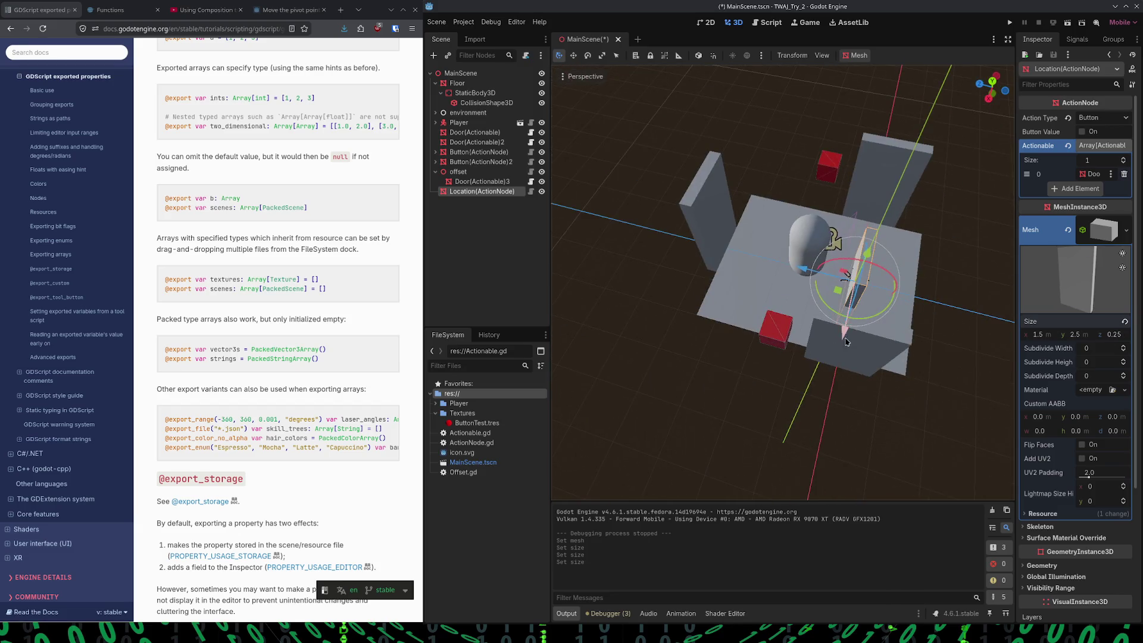
click(489, 181)
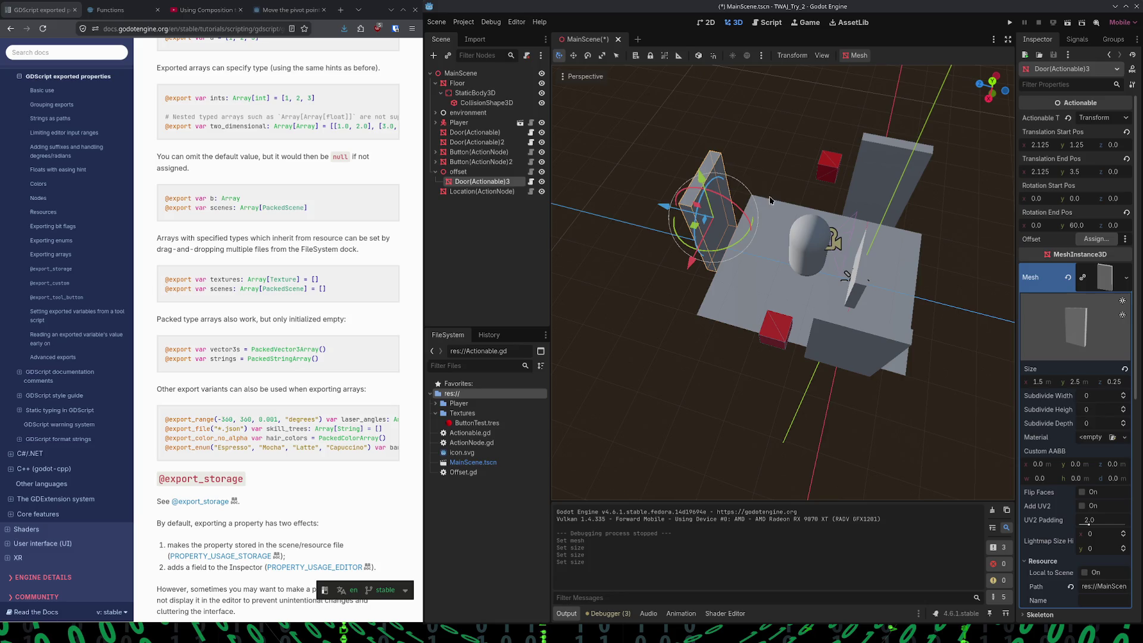
Set Door(Actionable)3's Translation Start Pos to -0.75, 0, -0.12
click(470, 174)
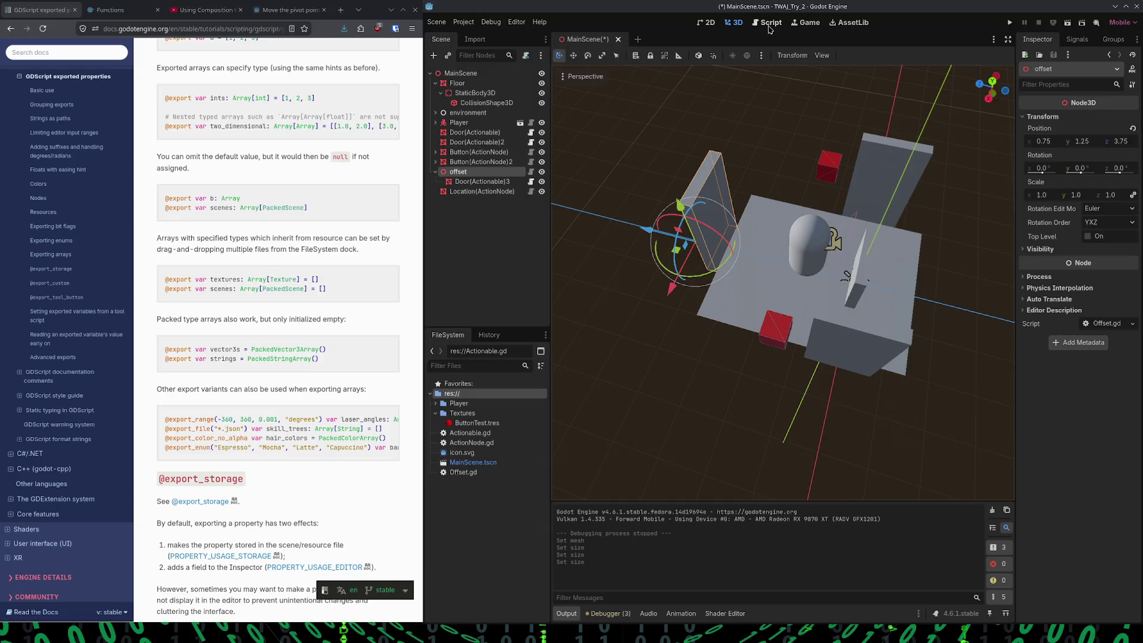
click(480, 181)
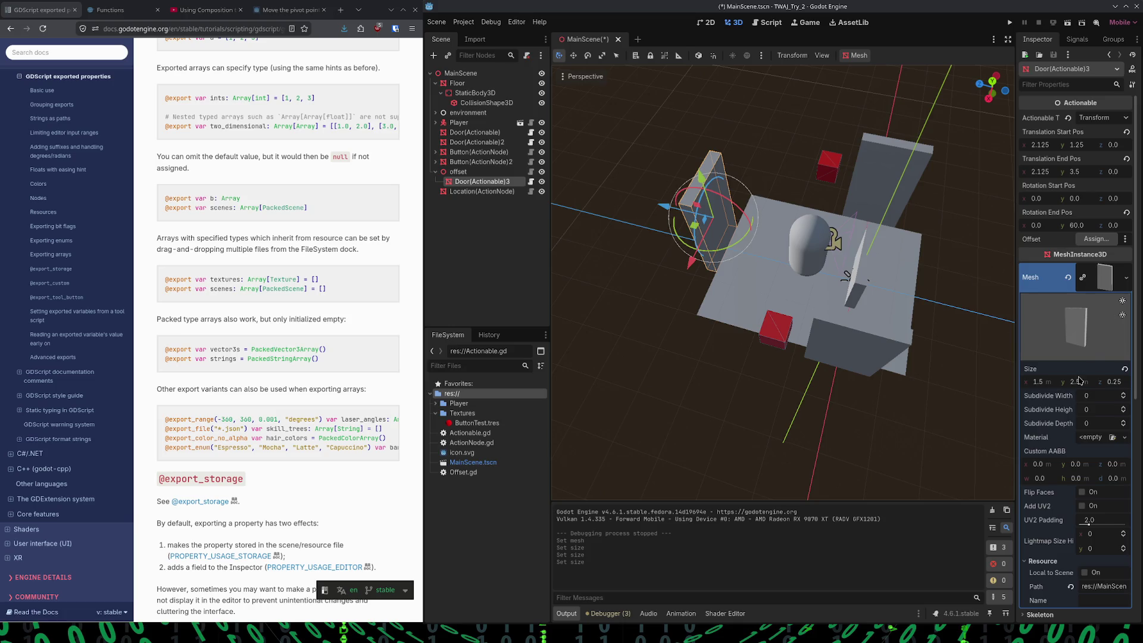
click(1109, 285)
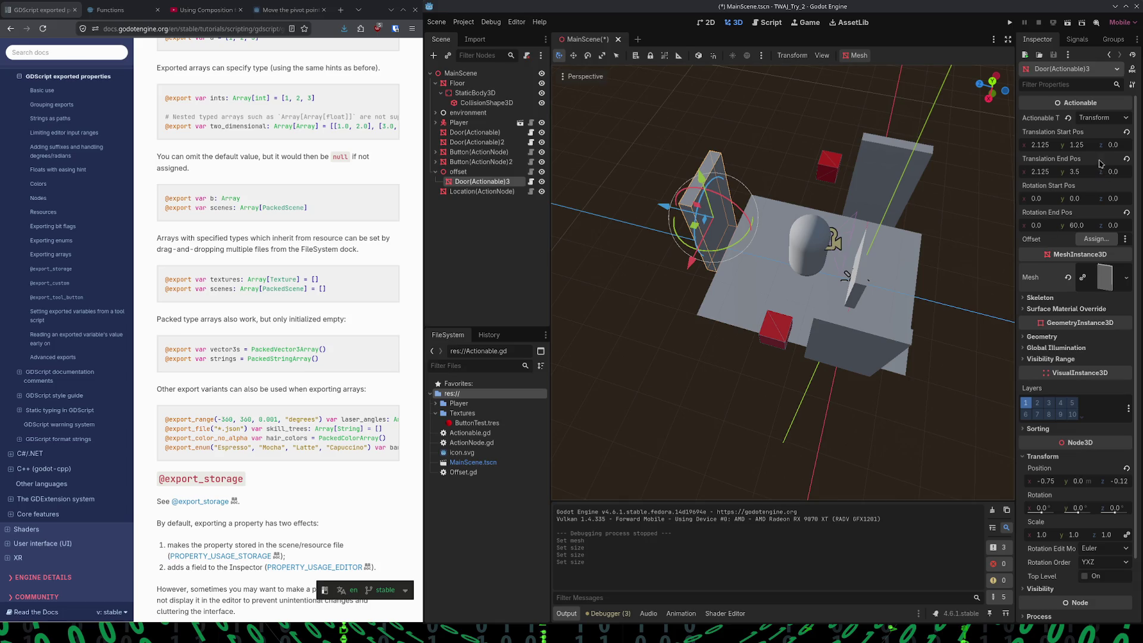
click(1042, 146)
text(-0.75)
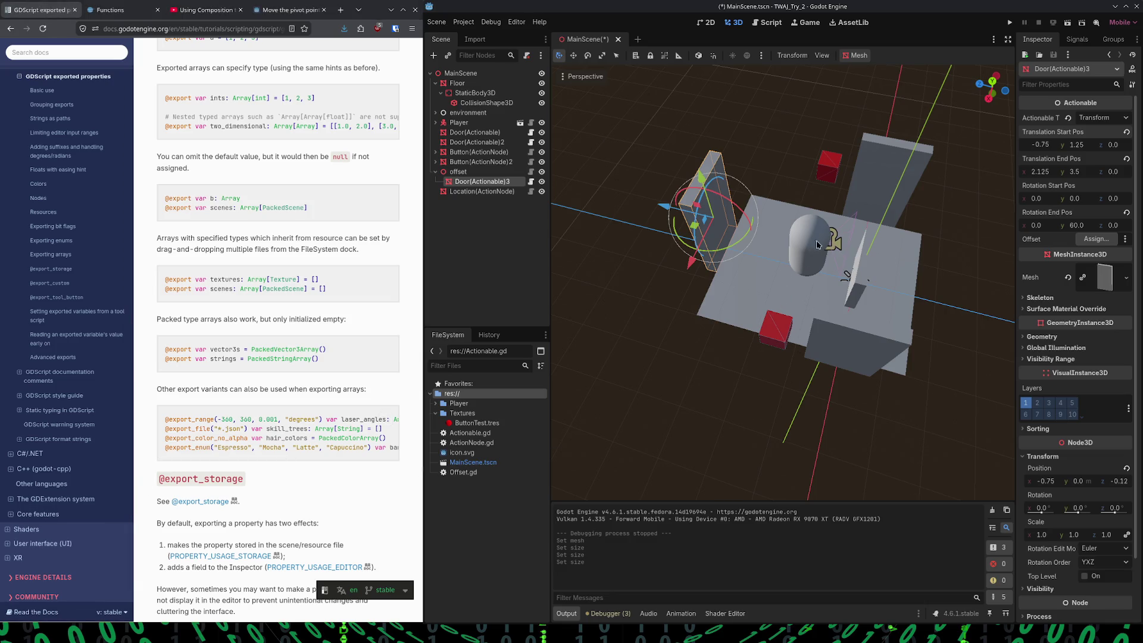
key(ctrl+s)
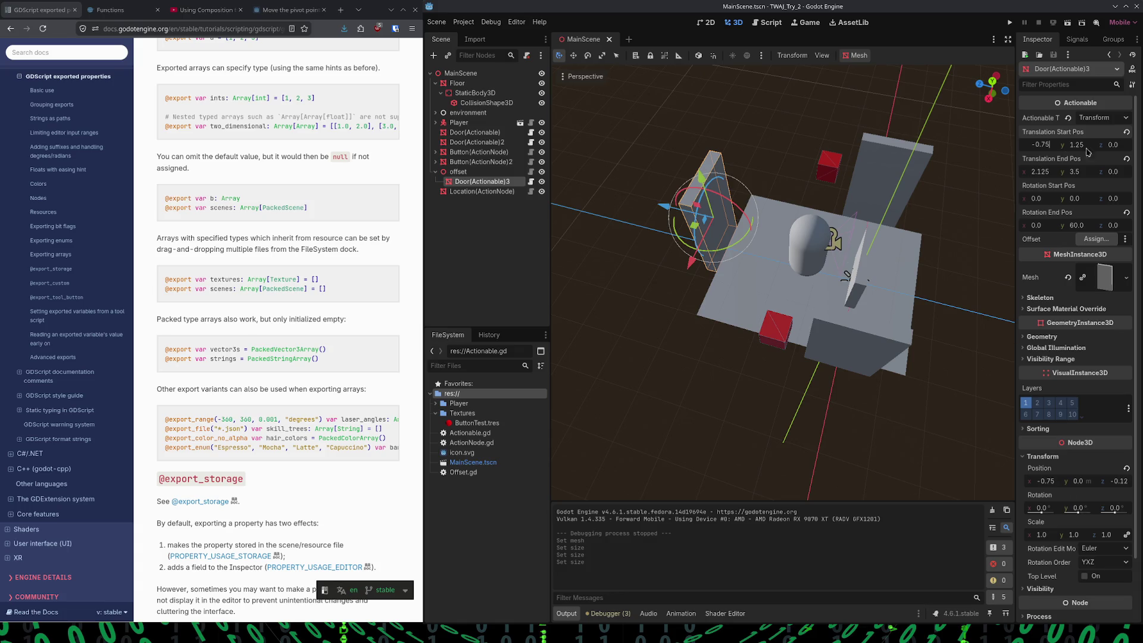
key(Tab)
text(0)
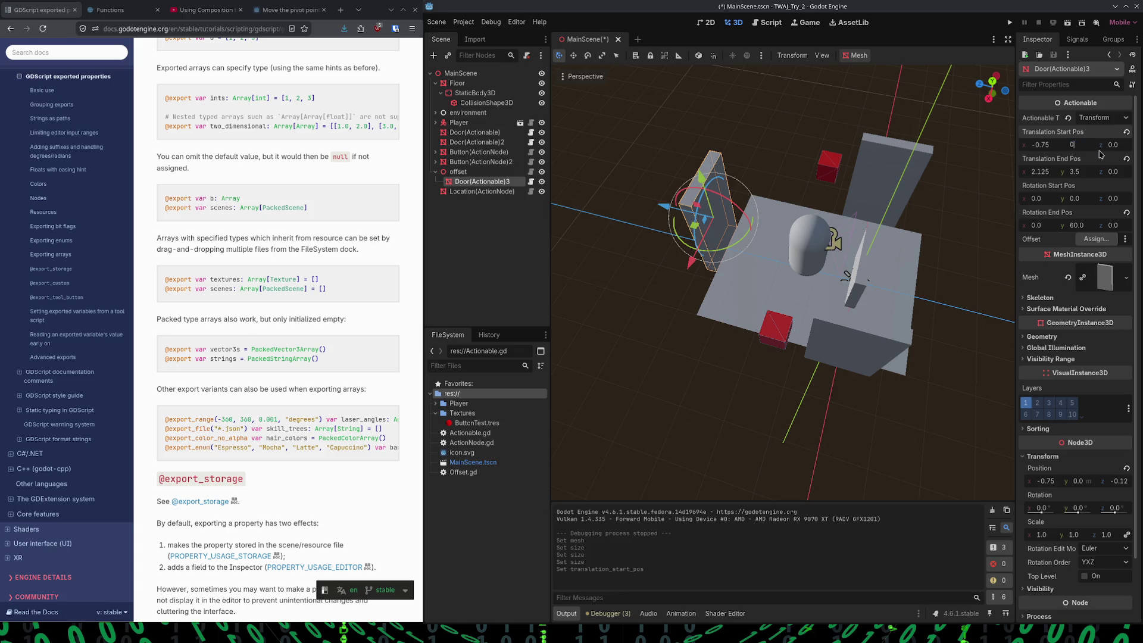
click(1113, 144)
text(-)
text(2)
key(Return)
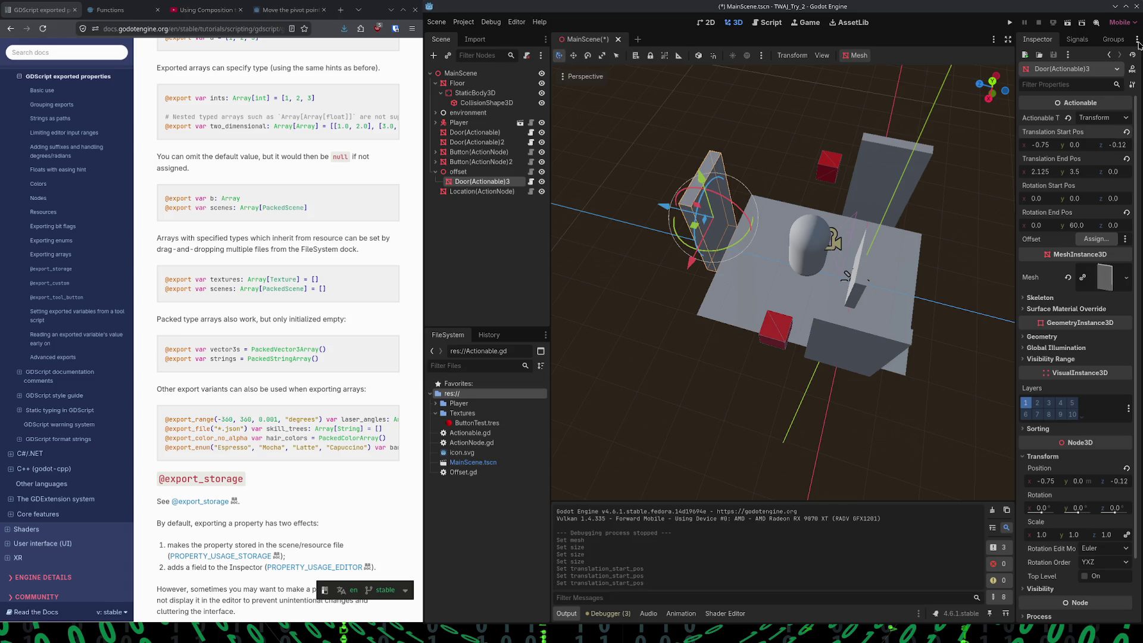
Set the Translation End Pos to -0.75, 0, -0.12 and save the scene
click(1049, 172)
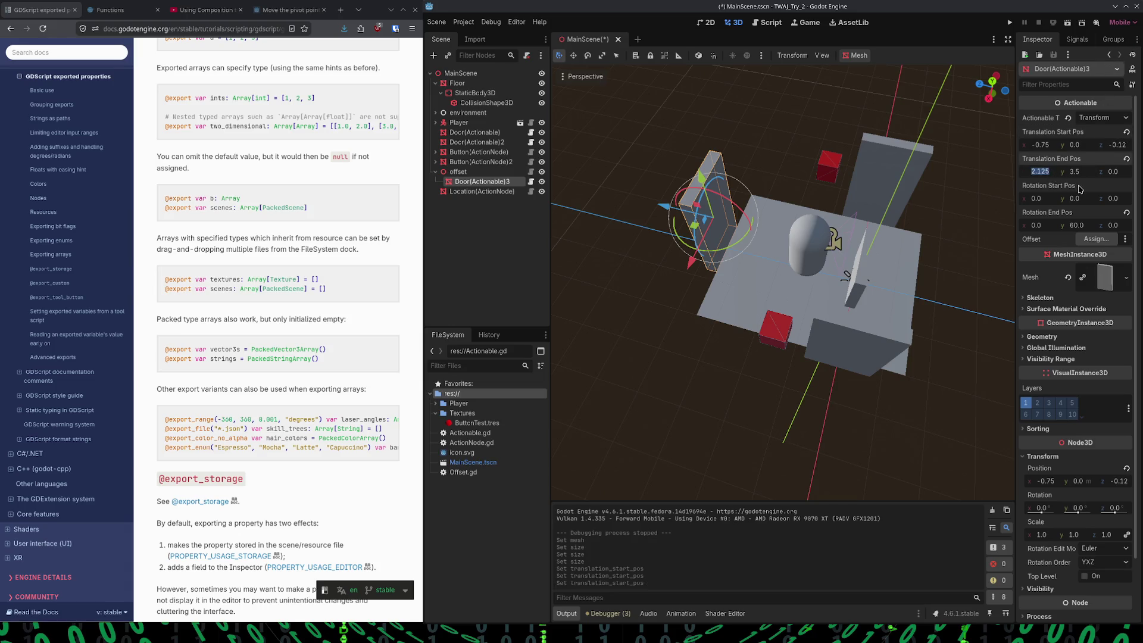
text(-0)
click(1085, 173)
click(1113, 173)
text(-)
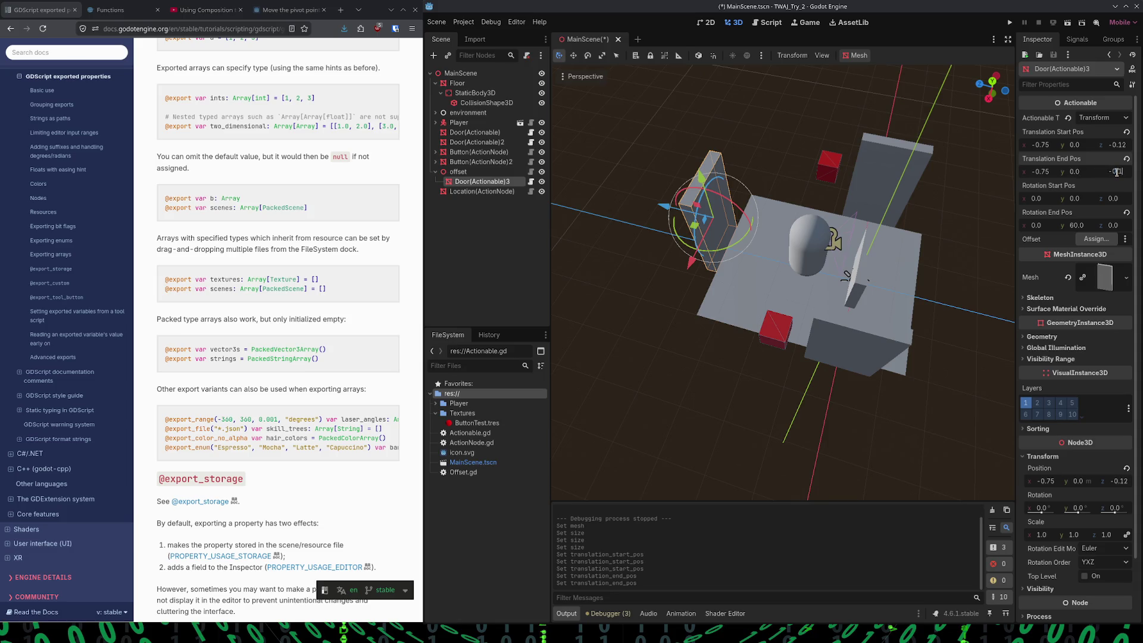
key(Return)
key(ctrl+s)
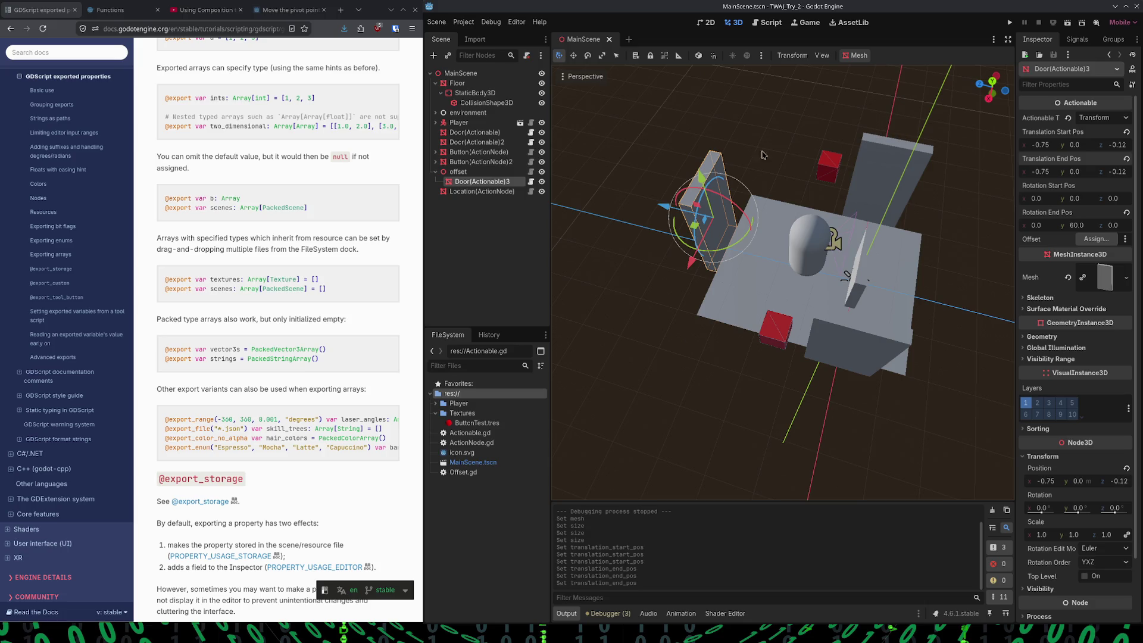
click(508, 193)
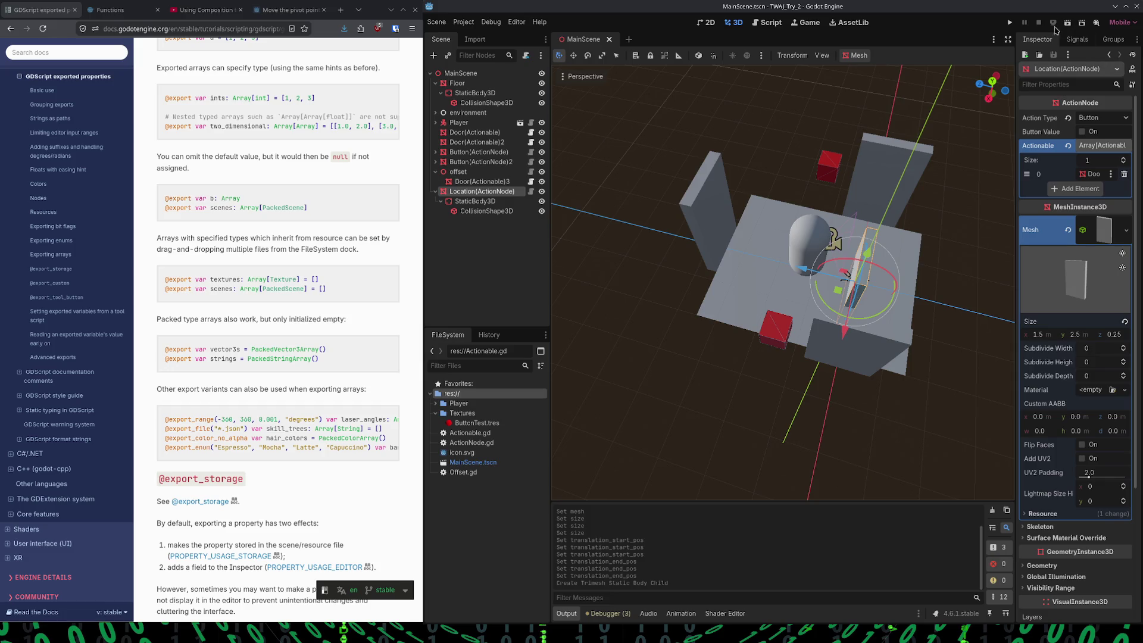
Play-test the project, then drag the Location door panel across the floor
click(1017, 22)
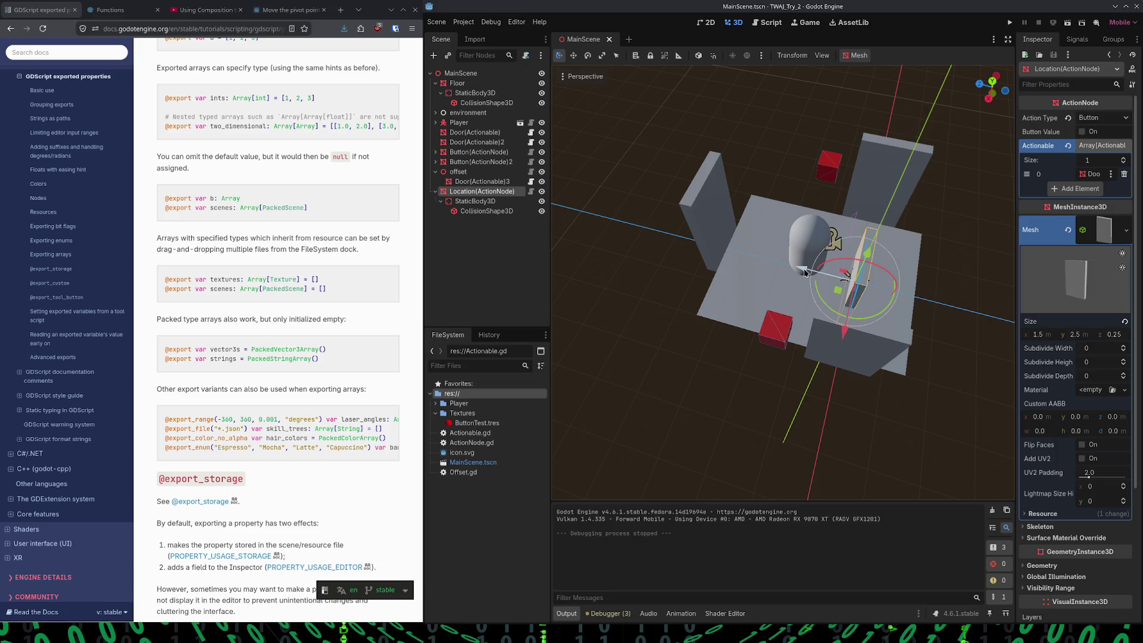
mouse_move(805, 272)
mouse_down()
mouse_move(661, 250)
mouse_move(710, 248)
mouse_up()
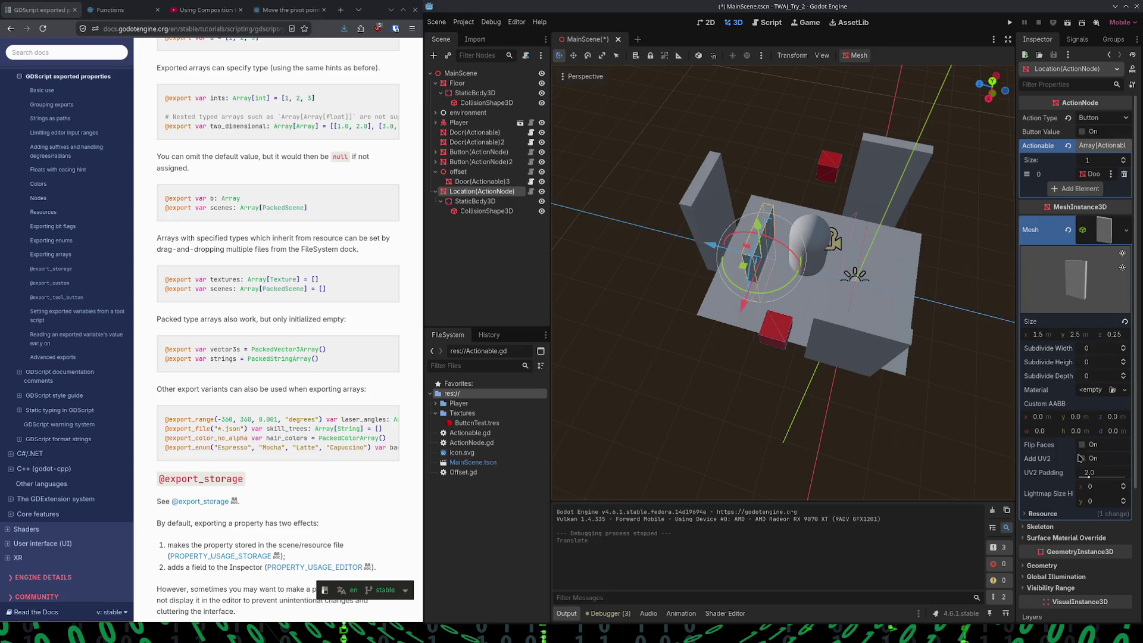
scroll(1063, 441, down, 2)
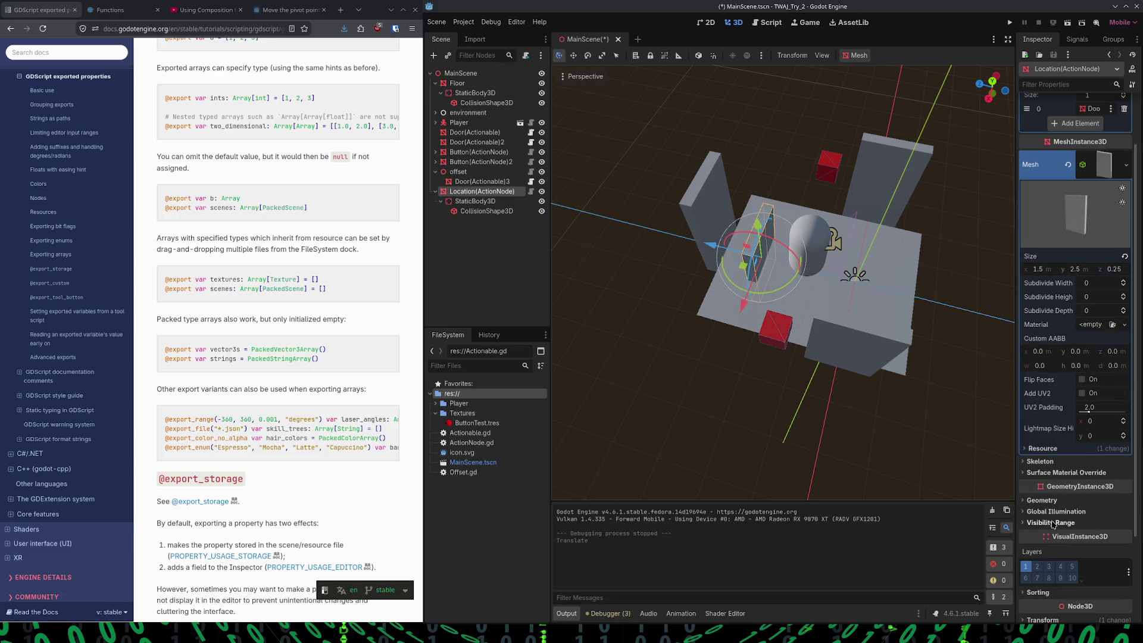
scroll(1050, 524, down, 3)
Set the Location node's position y to 1.25 and z to 3.825, save, and run again
click(1042, 508)
click(1119, 532)
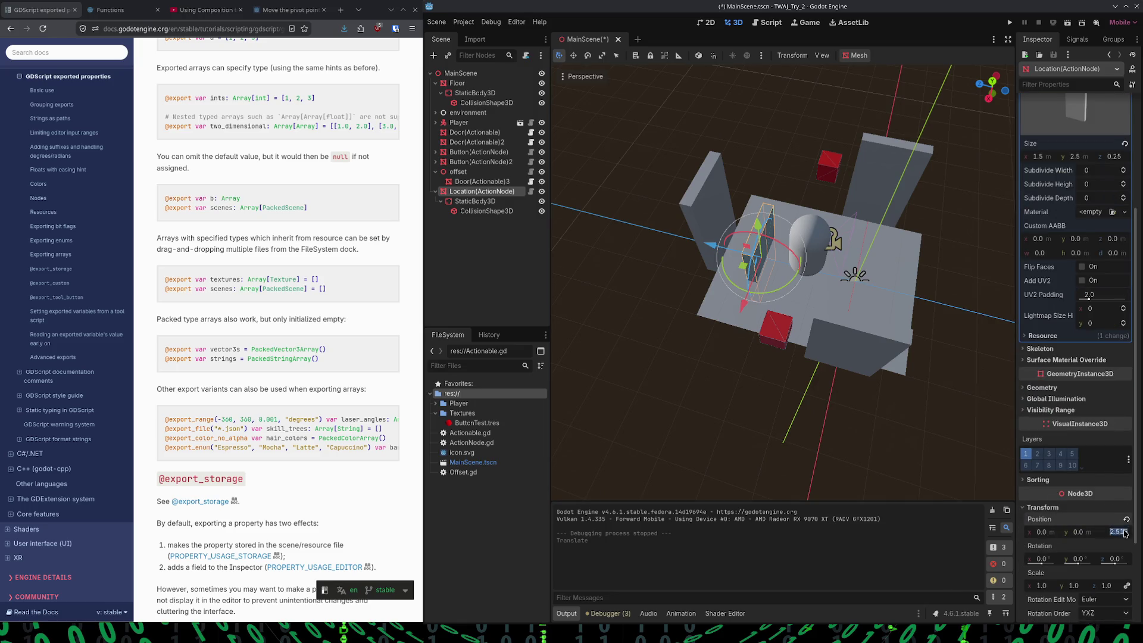
text(3.6)
text(75)
key(Return)
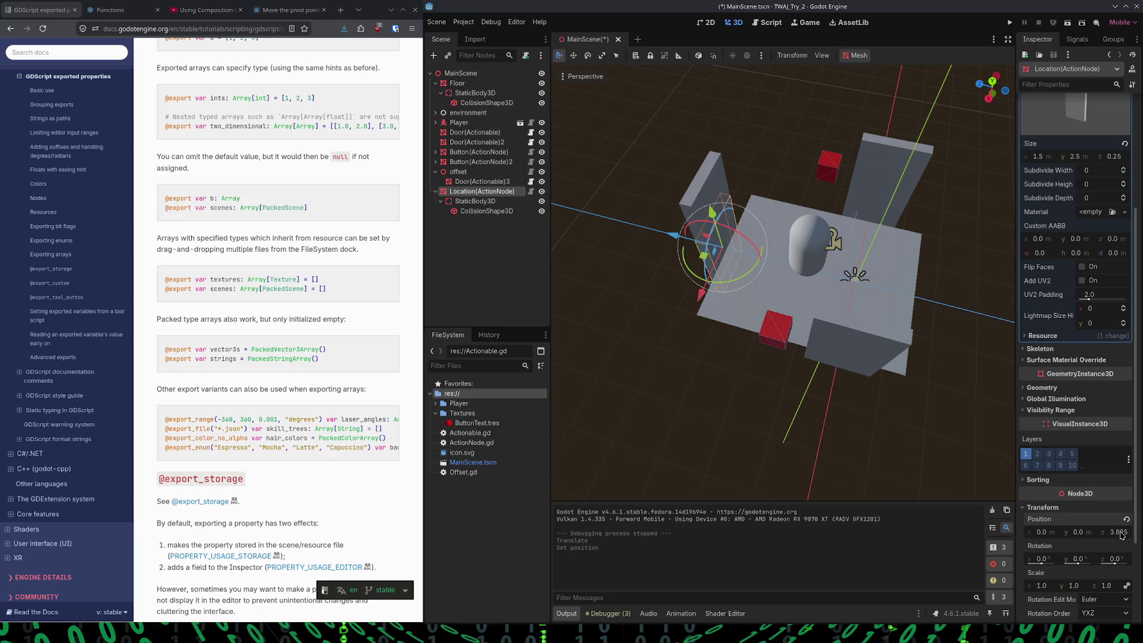
click(1078, 533)
text(1.25)
key(Return)
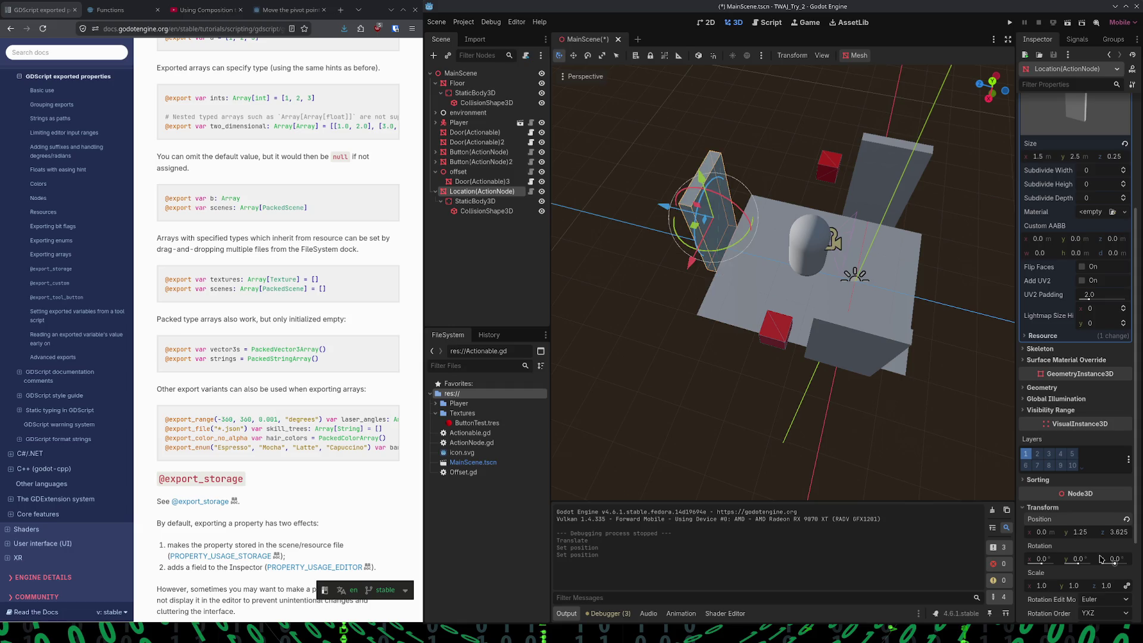
key(ctrl+s)
mouse_move(893, 411)
mouse_down()
mouse_move(833, 309)
mouse_move(762, 322)
mouse_up()
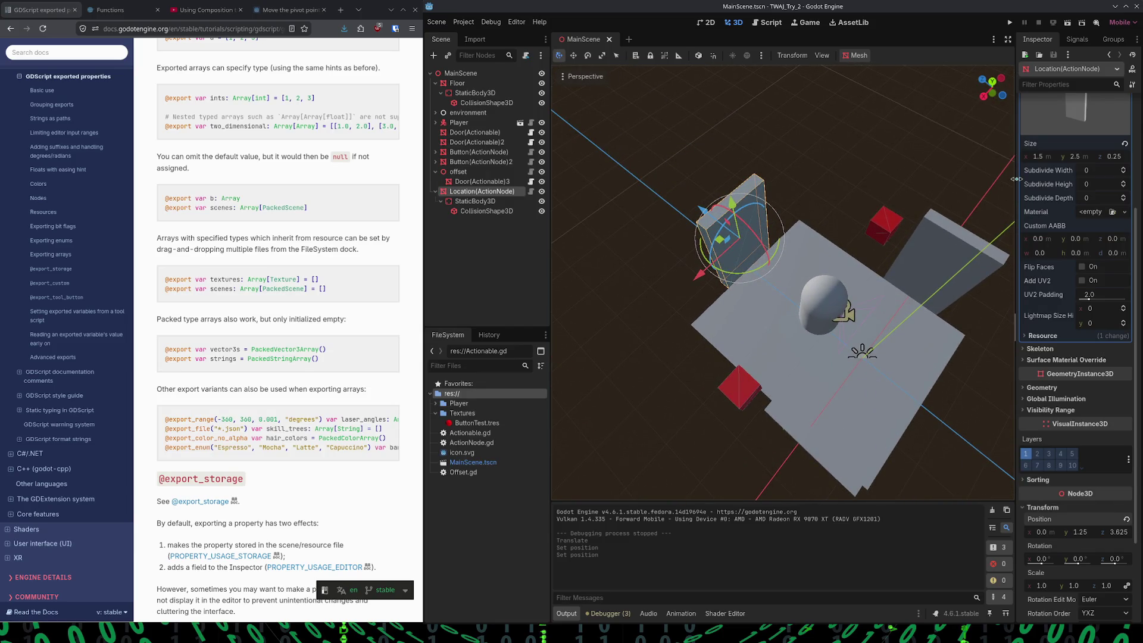
click(1011, 22)
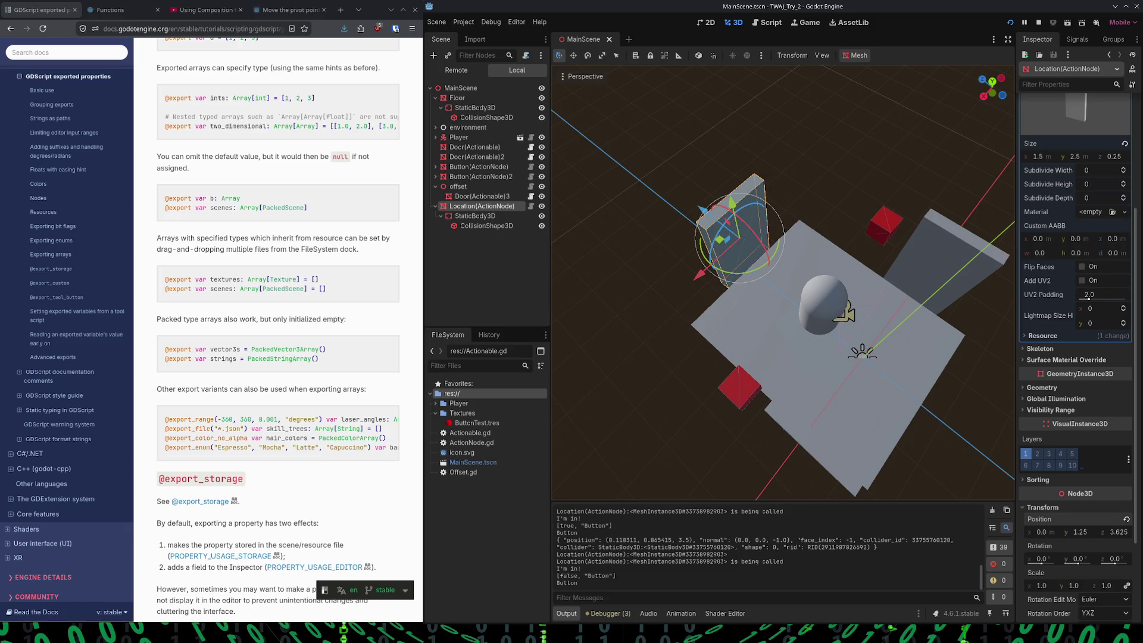
Stop the play-test after the Location node fires and bring up Actionable.gd
key(F8)
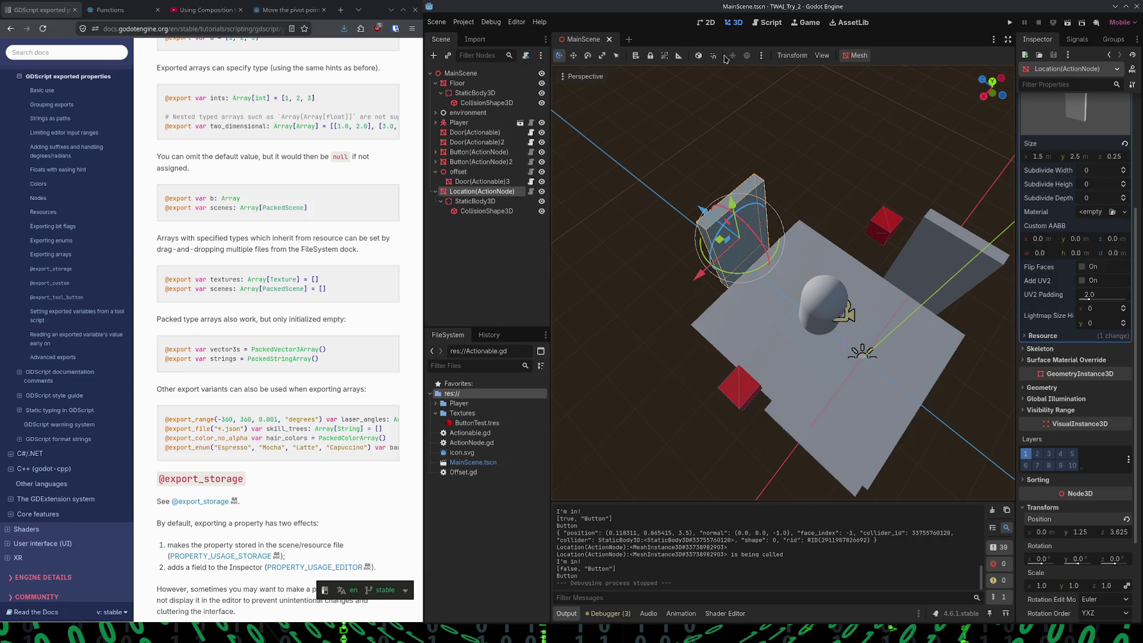
click(763, 22)
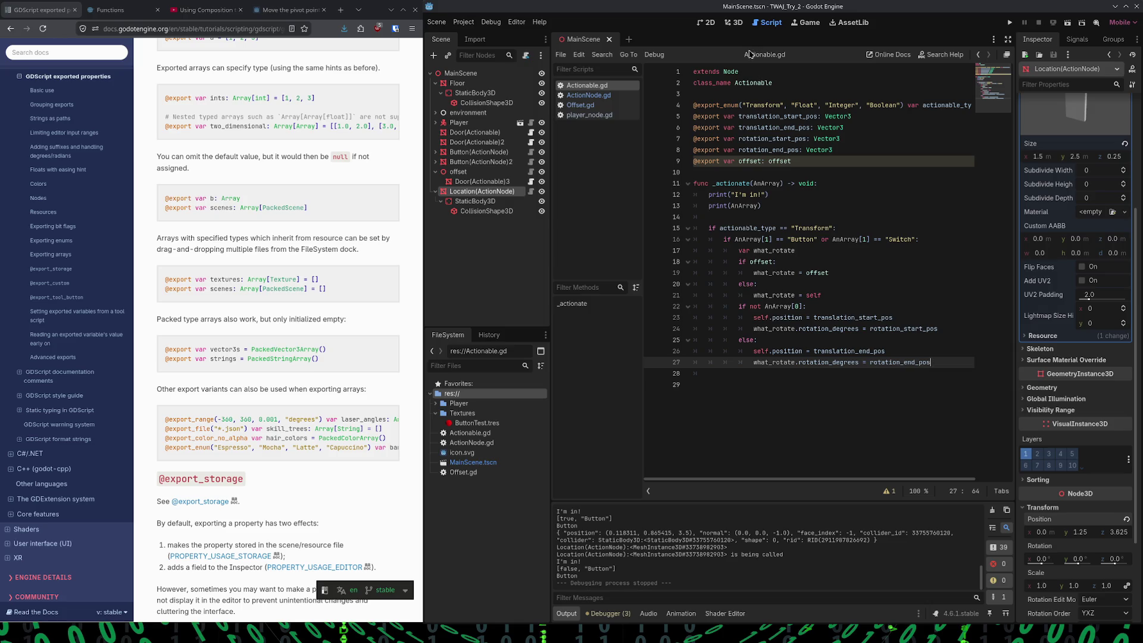
Add print(what_rotate) below line 23 in the start branch
click(933, 321)
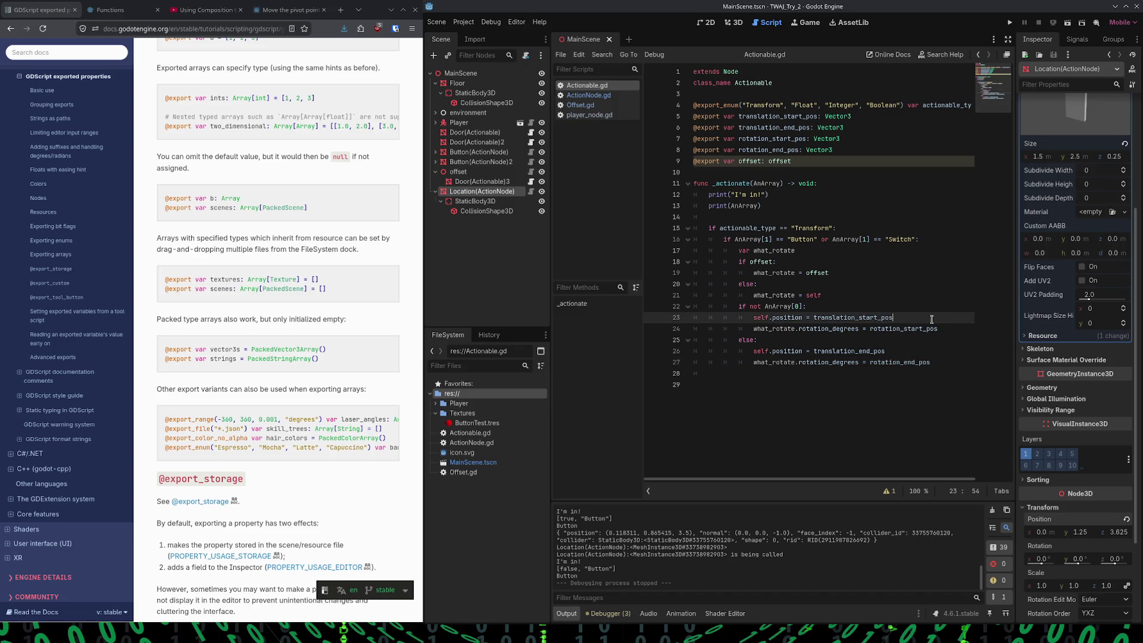
key(Return)
text(print())
text(what)
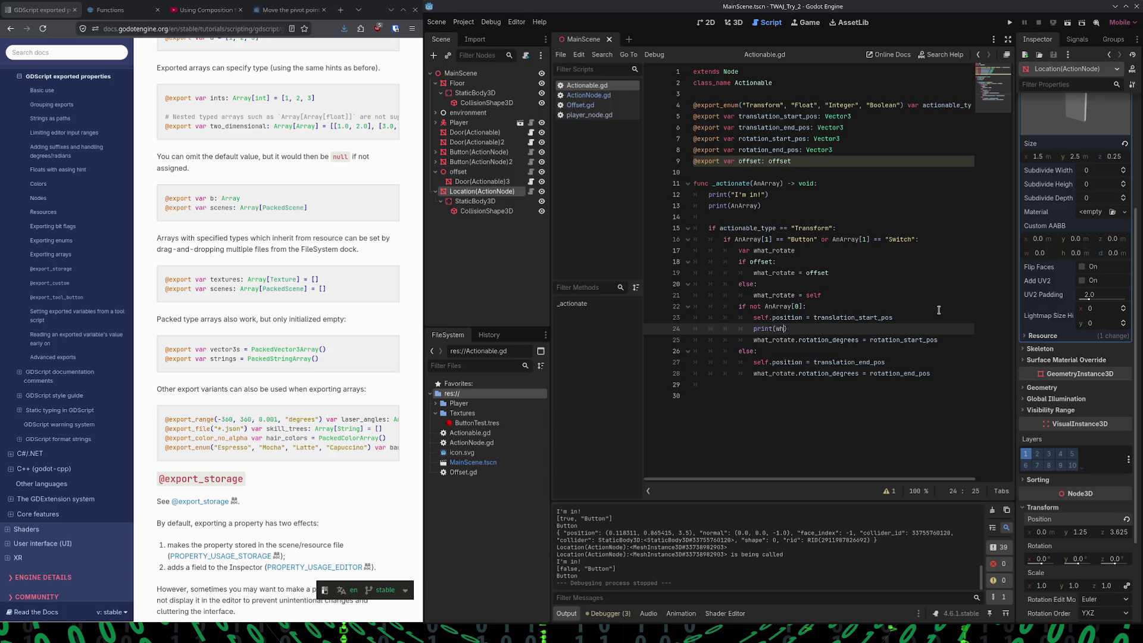
key(Return)
Add print(what_rotate) below line 27 in the end branch and save the script
click(913, 362)
key(Return)
text(rint())
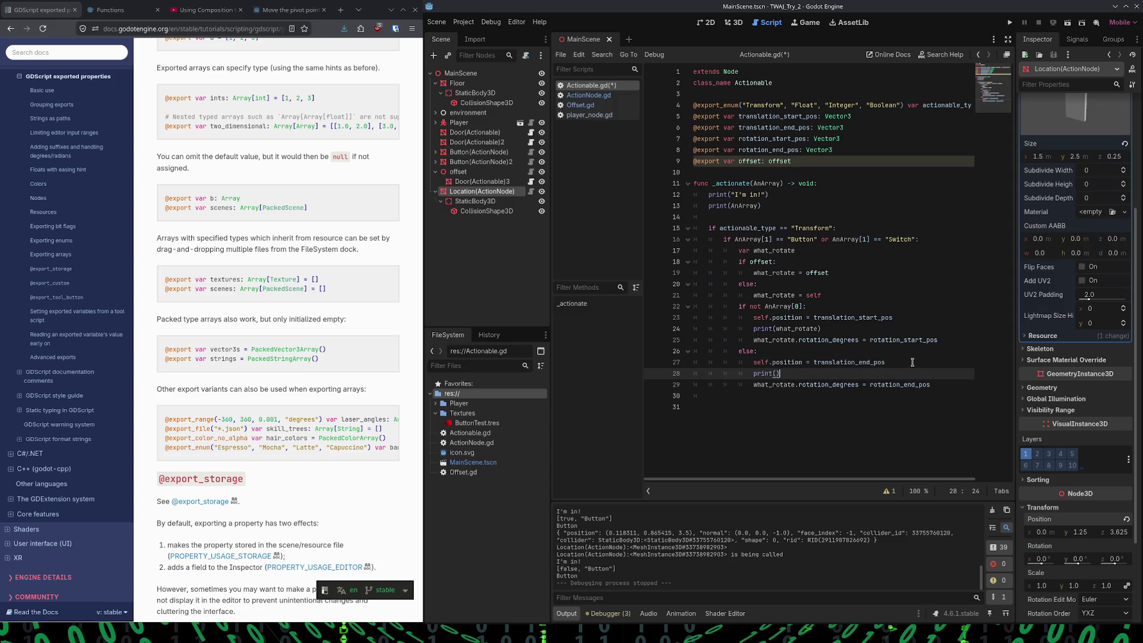
key(Left)
text(what)
key(Return)
key(ctrl+s)
click(737, 23)
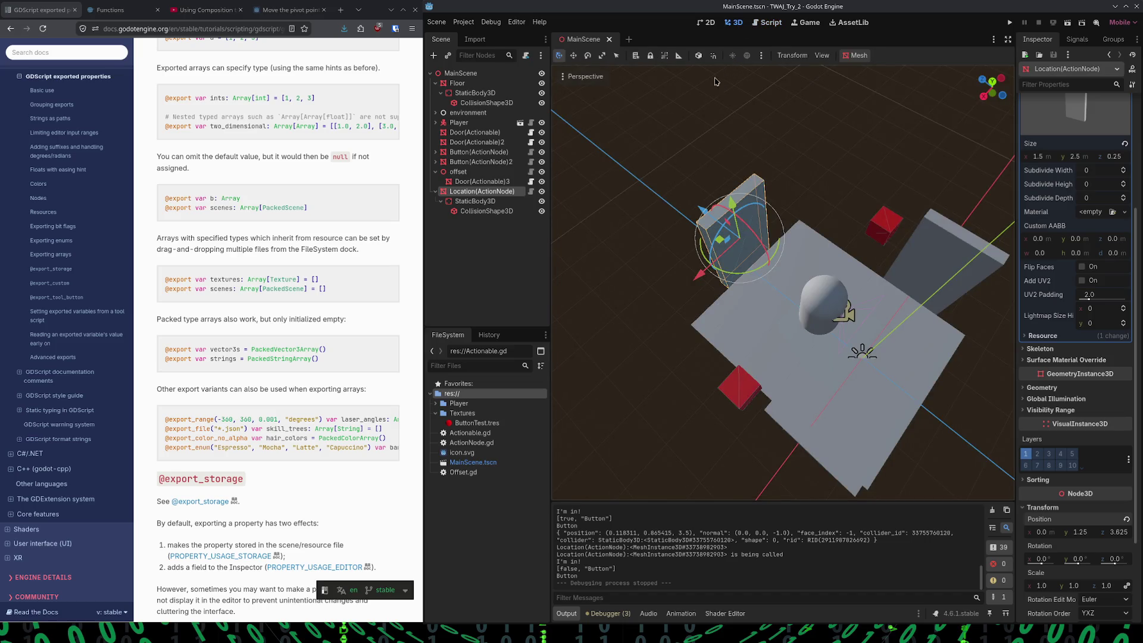
Set Door(Actionable)3's Offset to the offset node, then run and stop a play-test
click(492, 183)
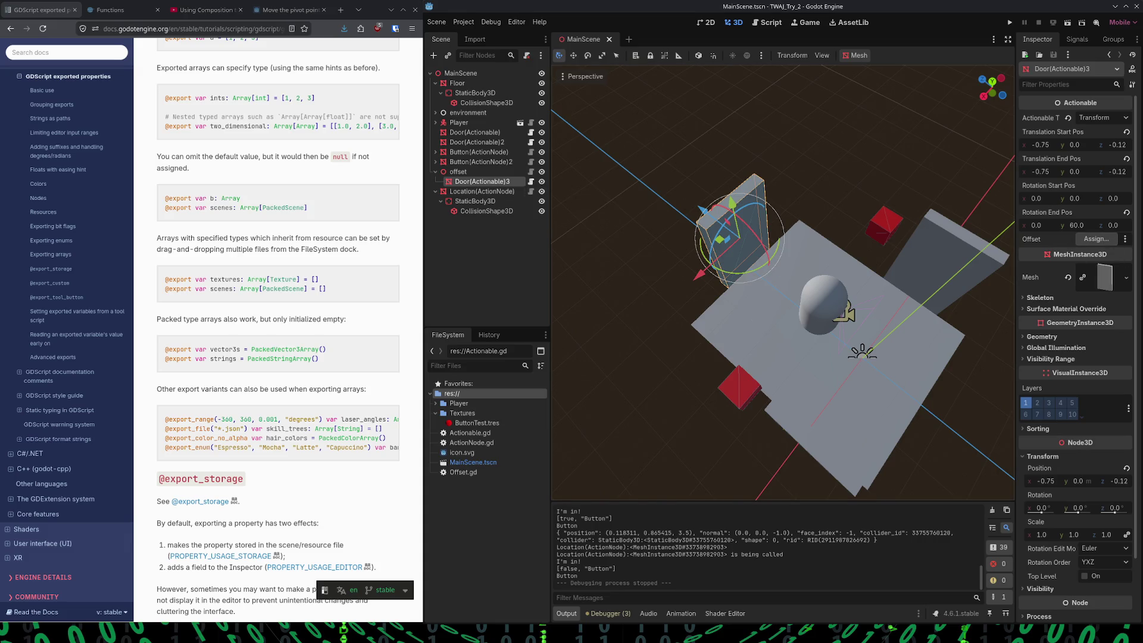
key(Return)
key(F5)
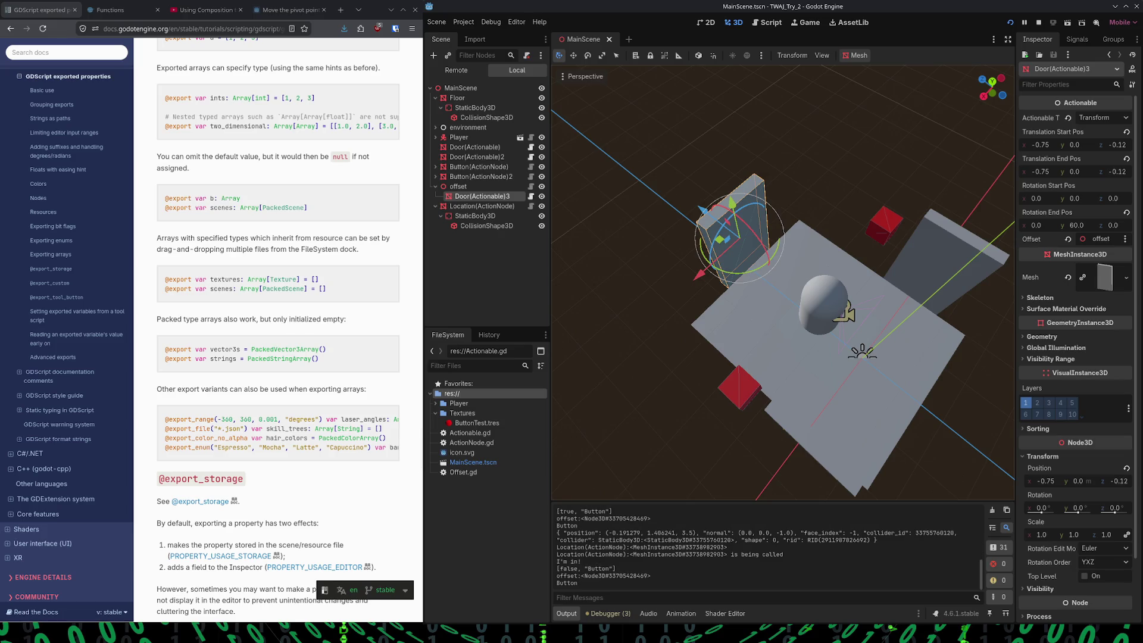
key(F8)
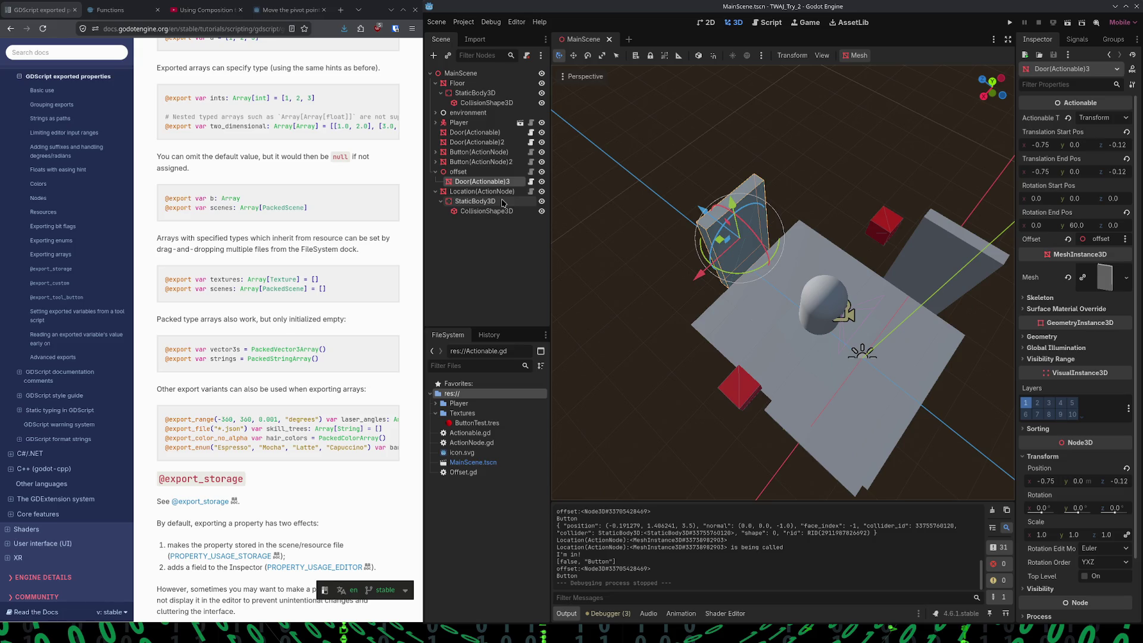